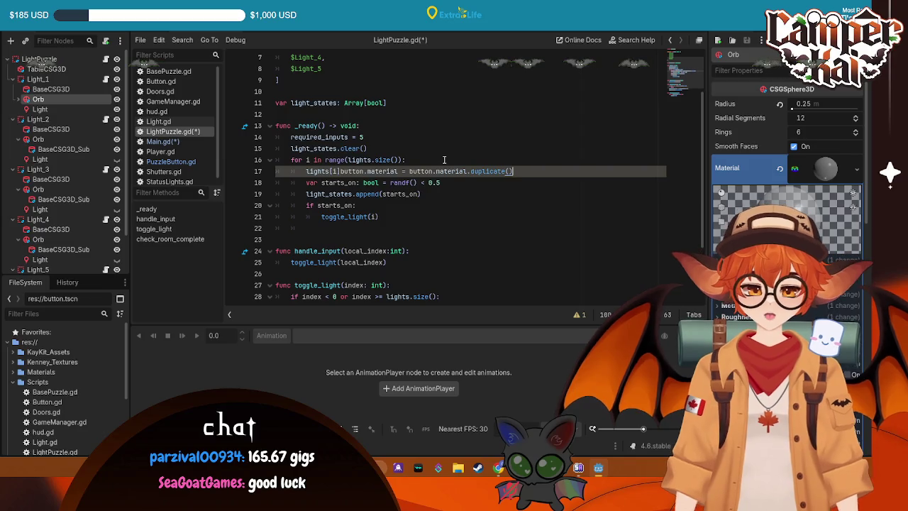
- Delete the stray button text on line 17 of LightPuzzle.gd and save the script
left_click(364, 171)
key("BackSpace")
key("BackSpace")
key("BackSpace")
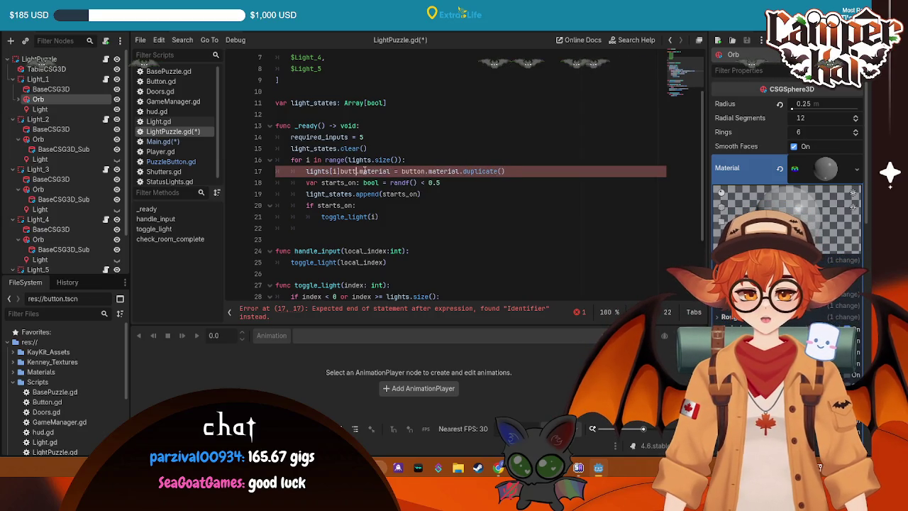
type(".")
key("ctrl+s")
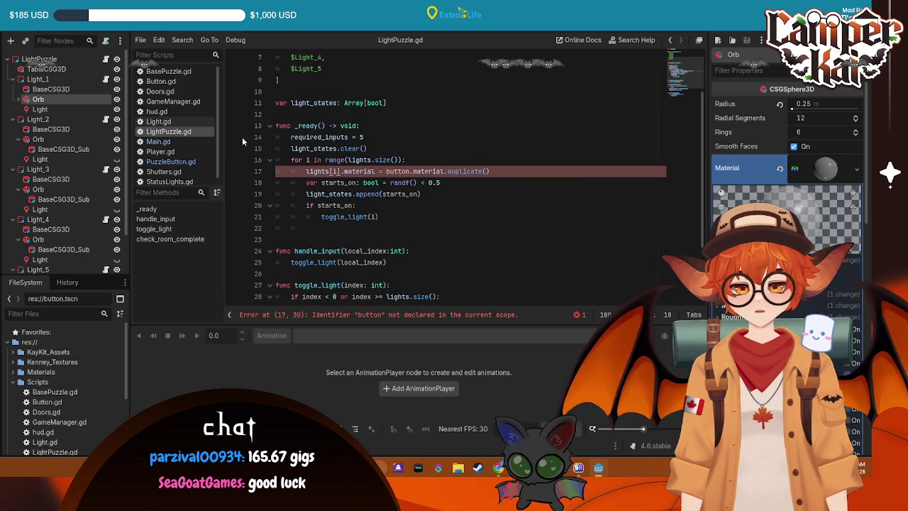
left_click(188, 130)
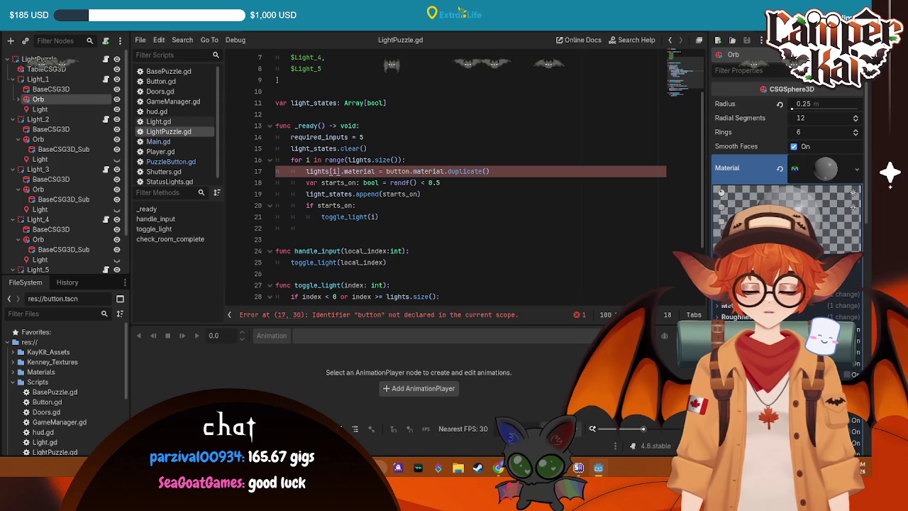
- Replace the word button on line 17 with a copied lights[i] and save
key("Up")
key("Up")
key("Up")
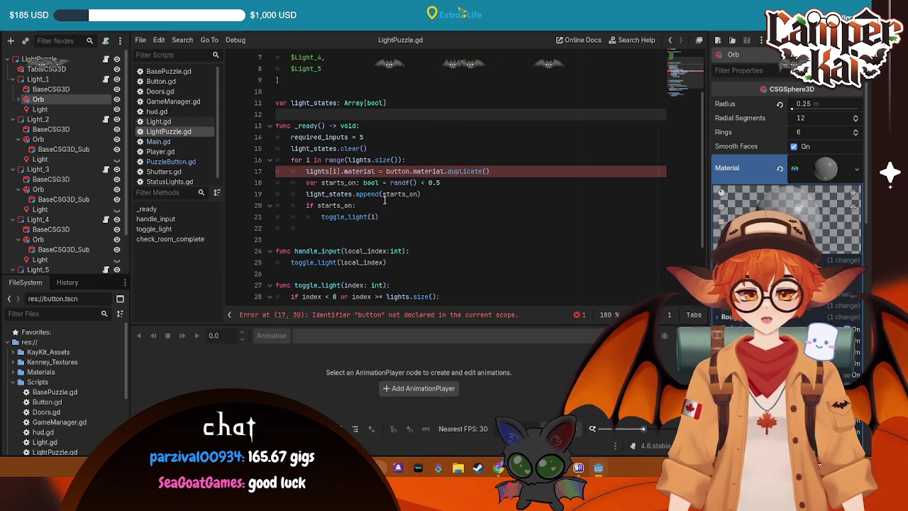
key("Down")
key("Down")
key("Down")
key("End")
left_click_drag(341, 171, 305, 171)
key("ctrl+c")
double_click(399, 171)
key("ctrl+v")
left_click(376, 148)
key("ctrl+s")
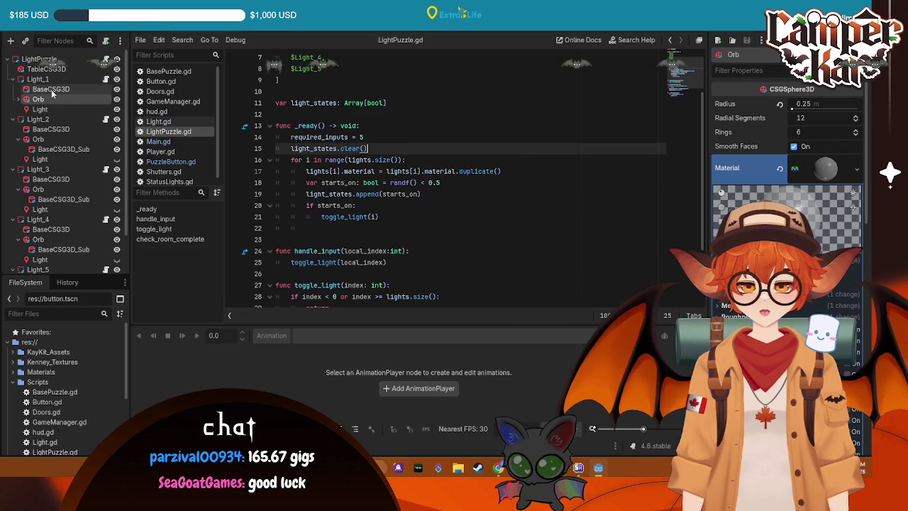
- Add .lightcase after the first lights[i] on line 17, checking names in Light_1 and Light.gd
left_click(38, 78)
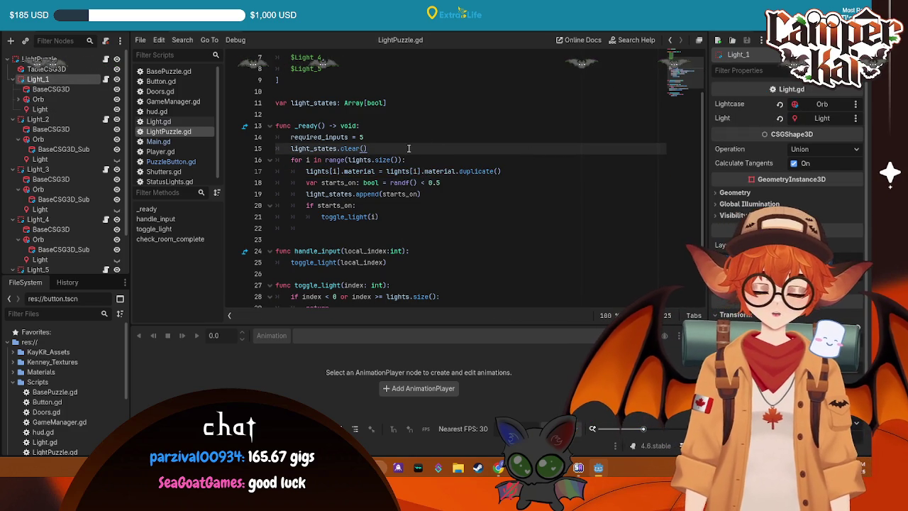
left_click(341, 171)
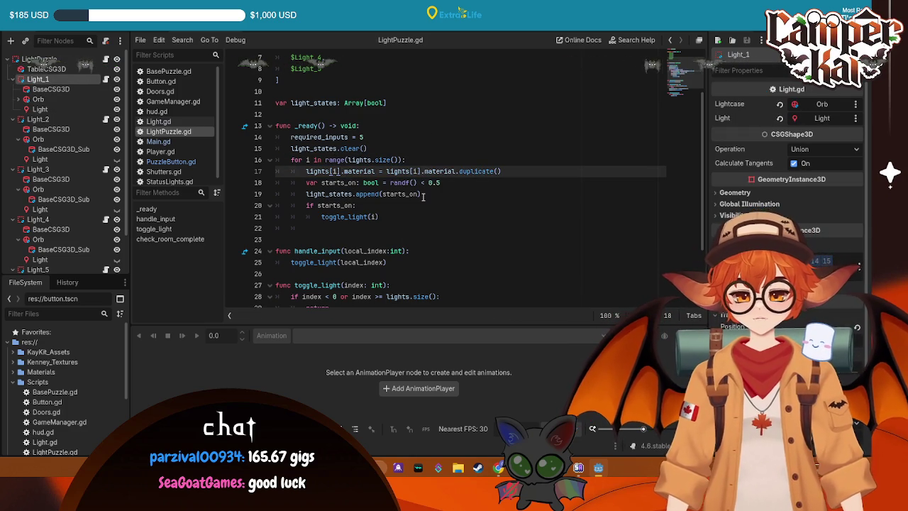
type(".lightcase")
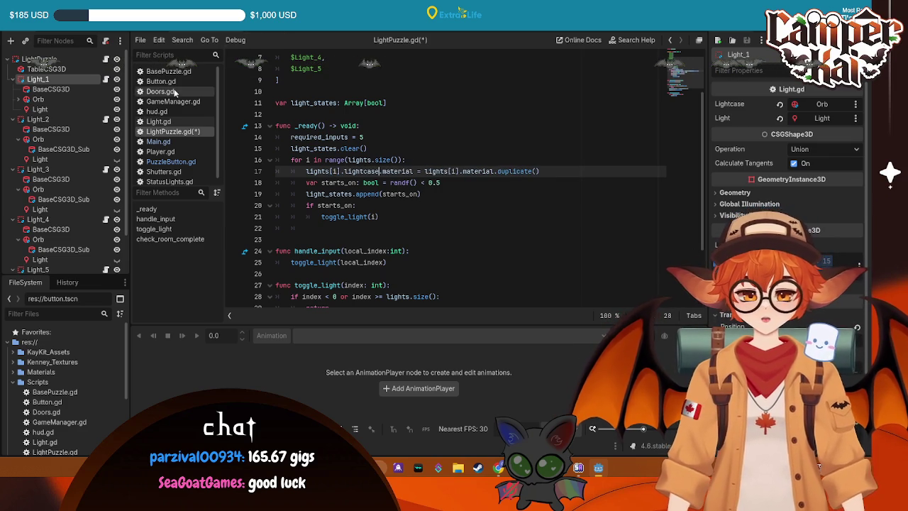
left_click(159, 121)
left_click(164, 133)
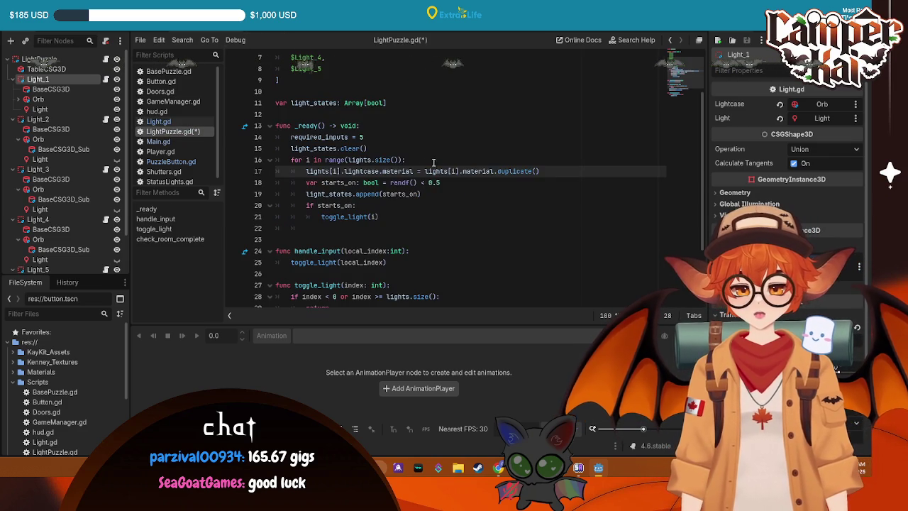
- Paste lightcase after the second lights[i] on line 17 and run the game with F5
left_click_drag(379, 171, 344, 173)
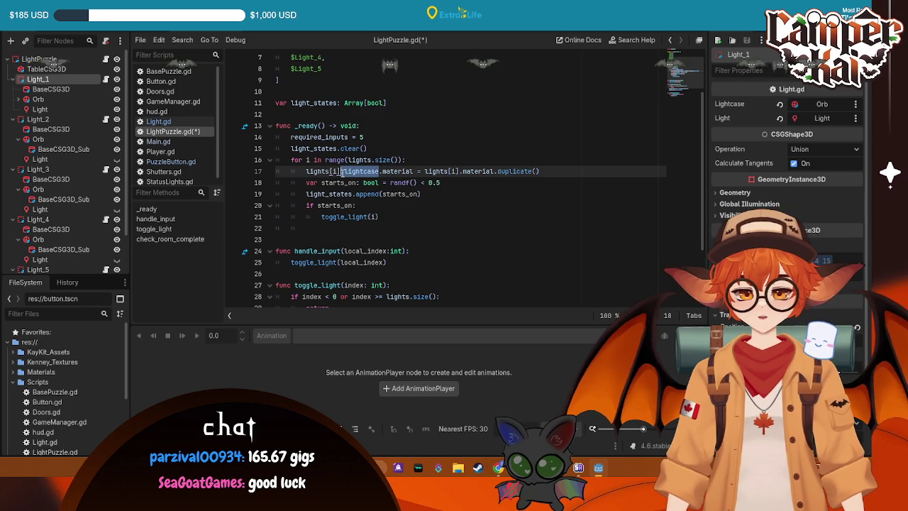
key("ctrl+c")
left_click(461, 171)
key("ctrl+v")
key("F5")
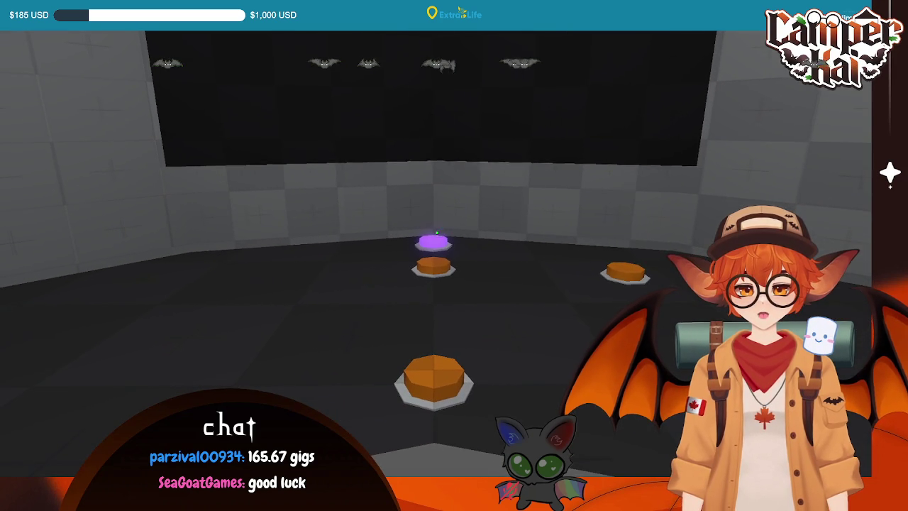
- Press the purple floor button five times to reveal and toggle the orbs, then stop the game
left_click(437, 232)
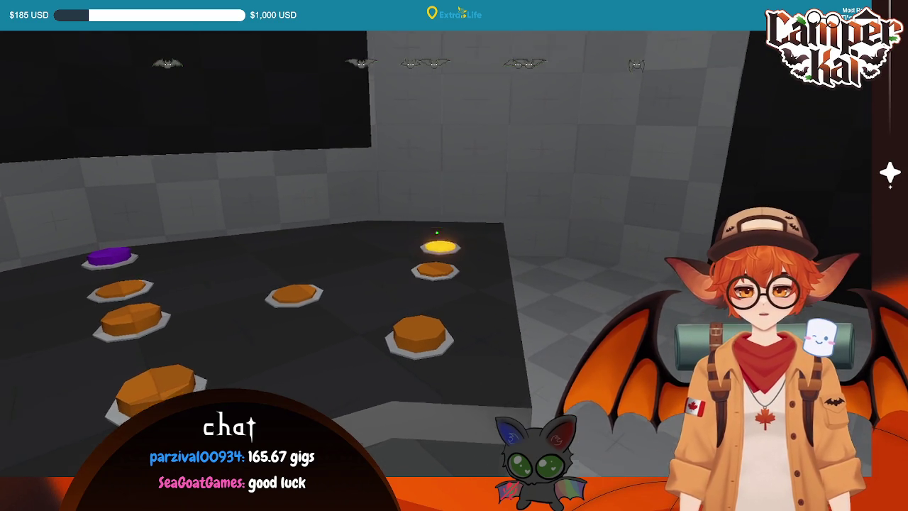
left_click(437, 232)
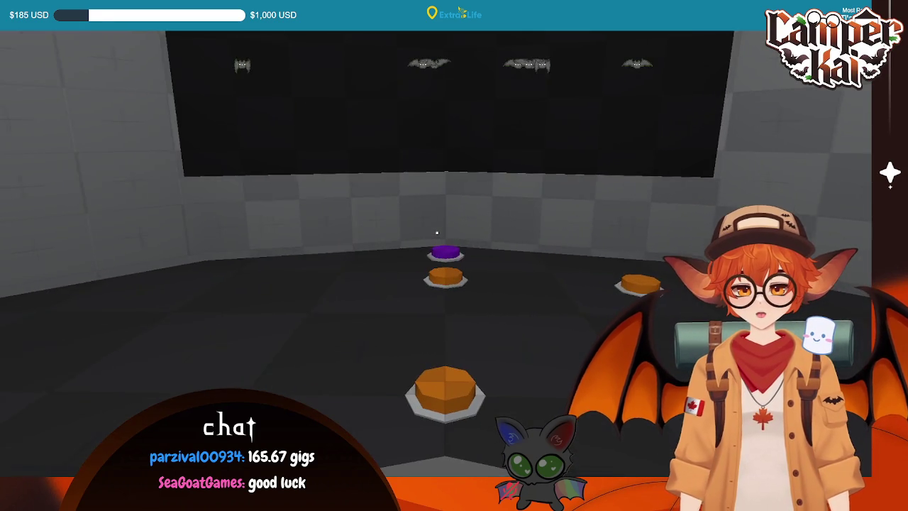
left_click(437, 232)
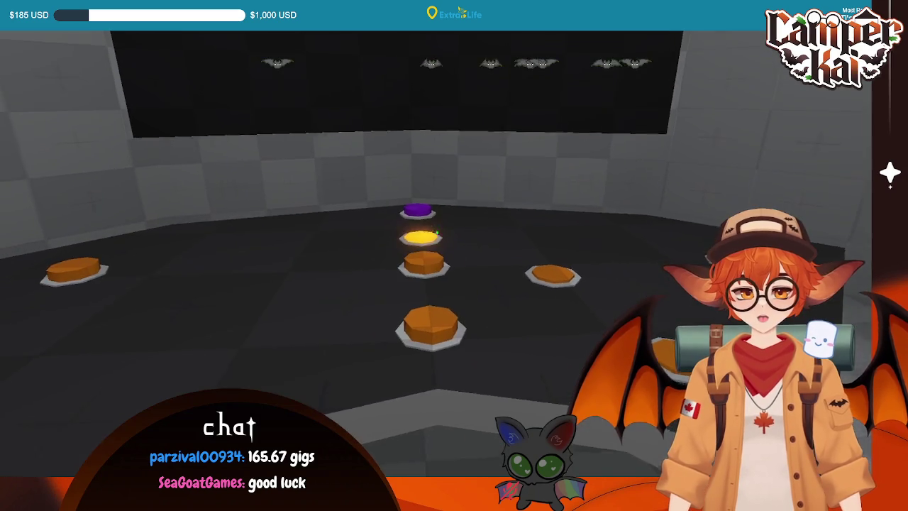
left_click(437, 233)
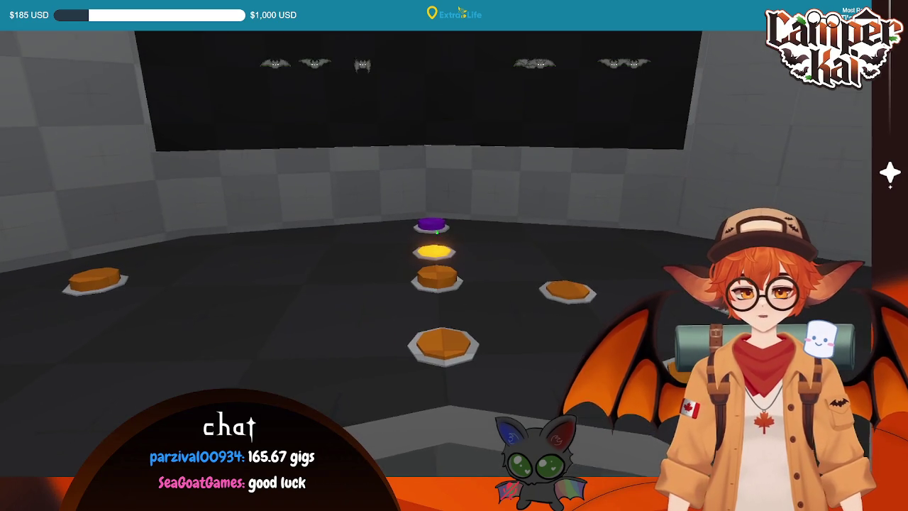
left_click(437, 232)
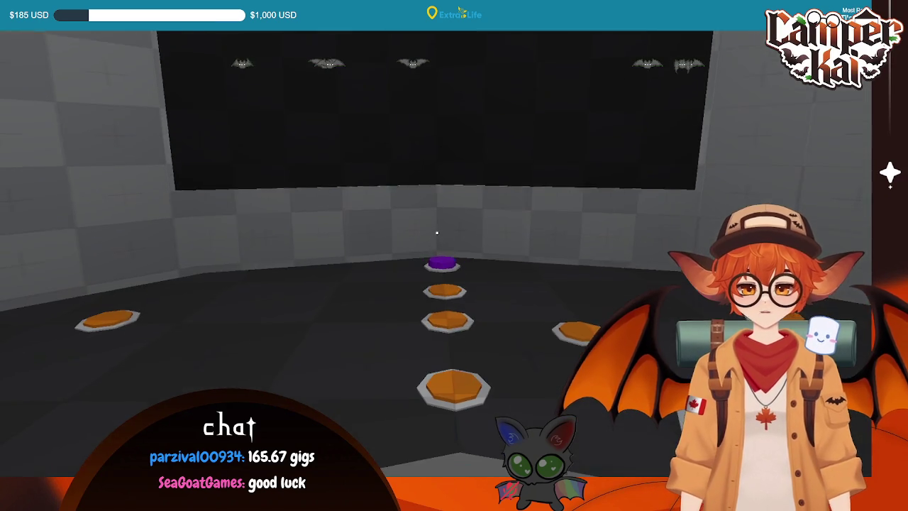
key("F8")
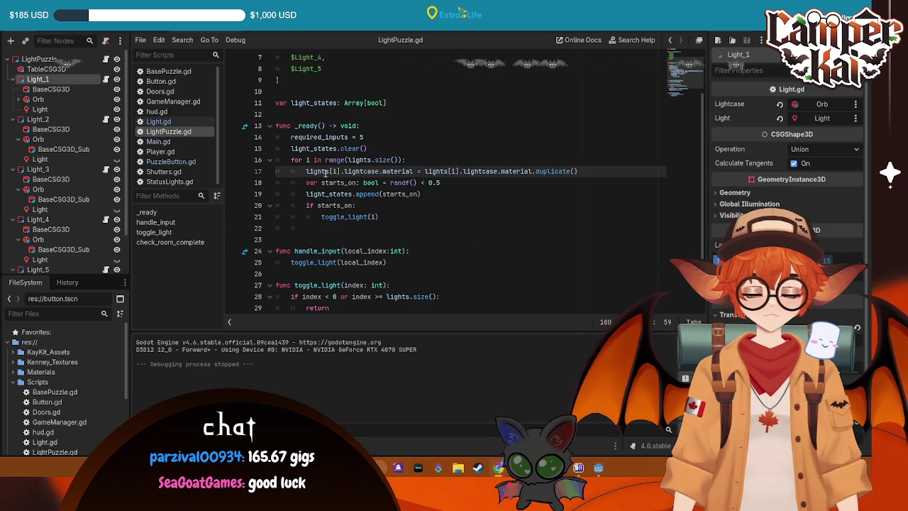
scroll(537, 215, "down", 3)
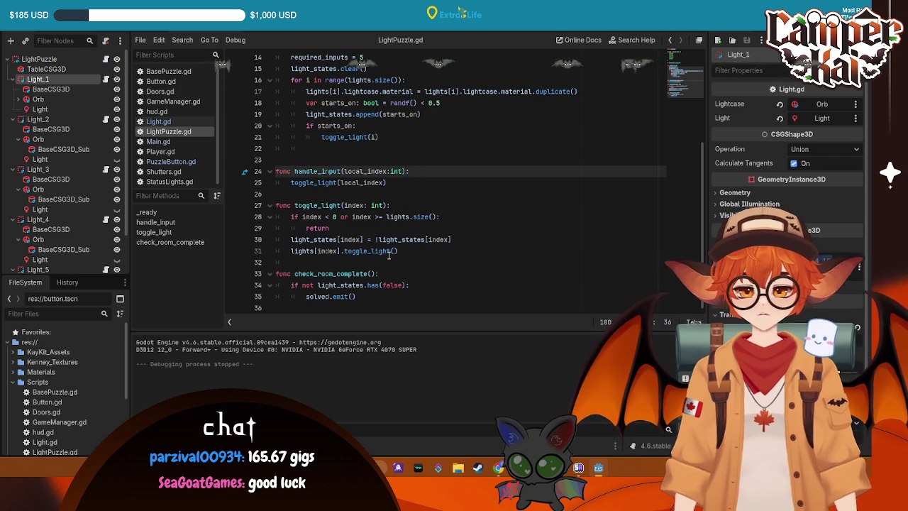
left_click(368, 239)
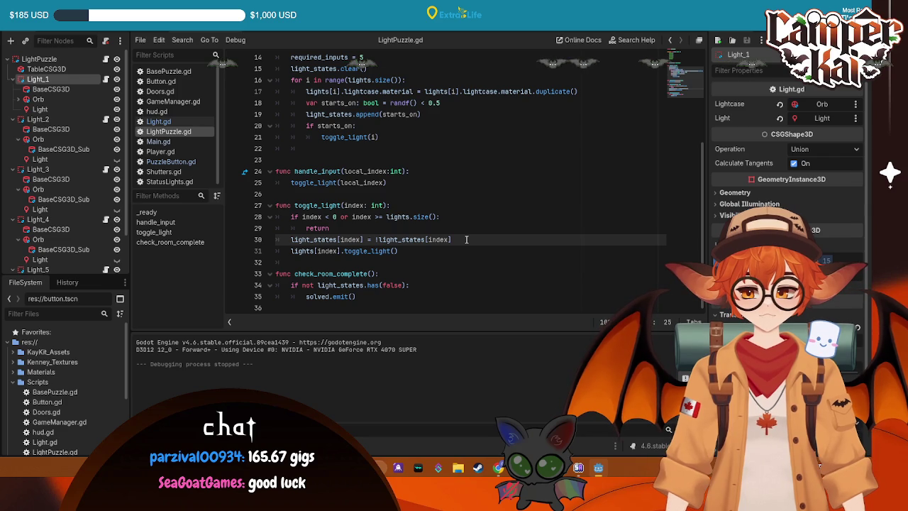
left_click(399, 251)
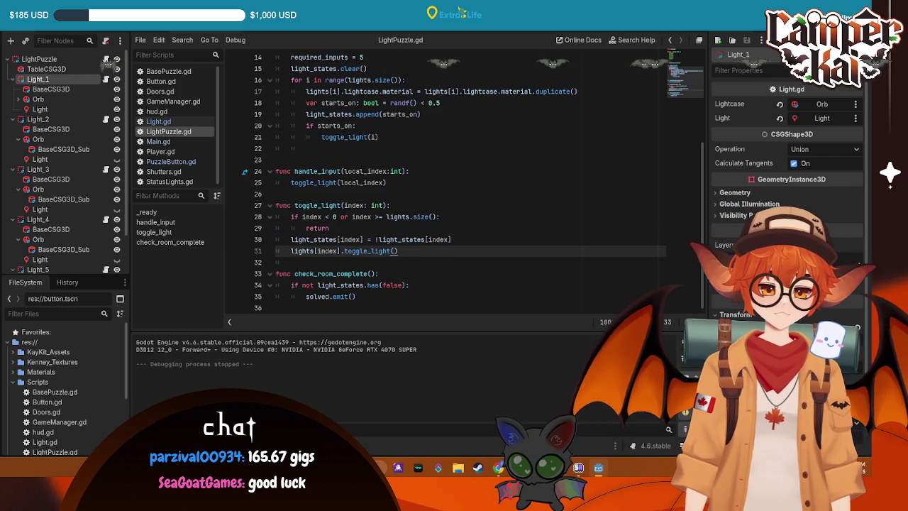
left_click(276, 28)
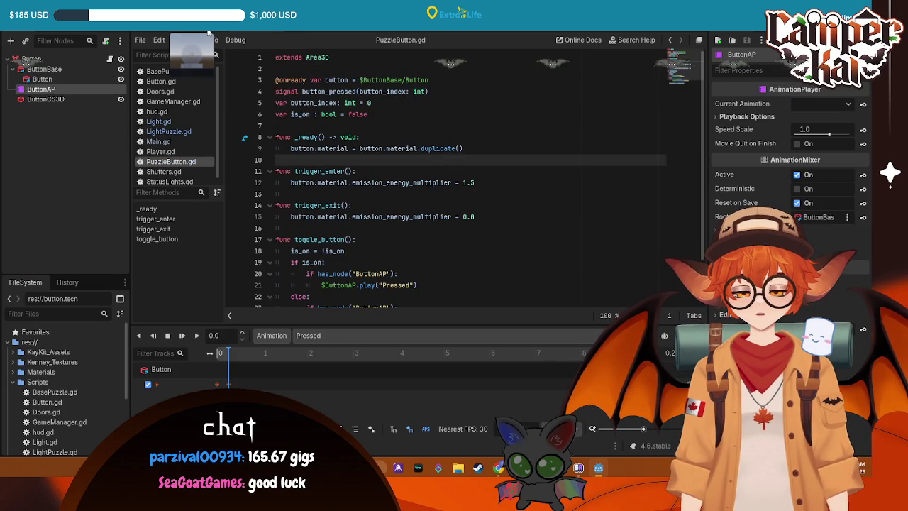
left_click(208, 31)
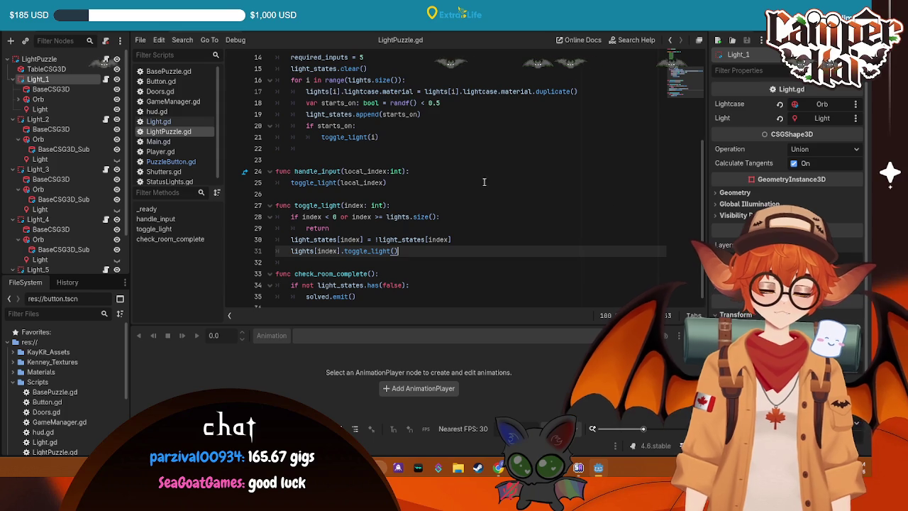
left_click(509, 193)
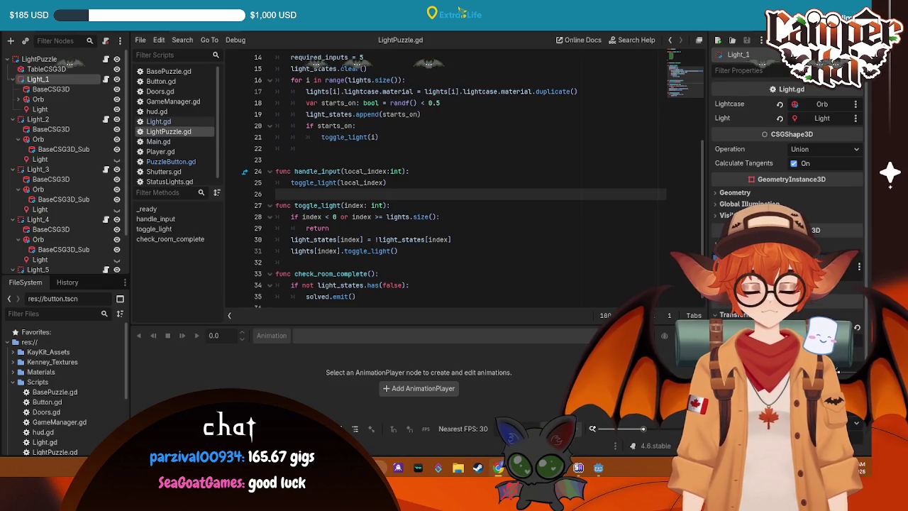
left_click(426, 217)
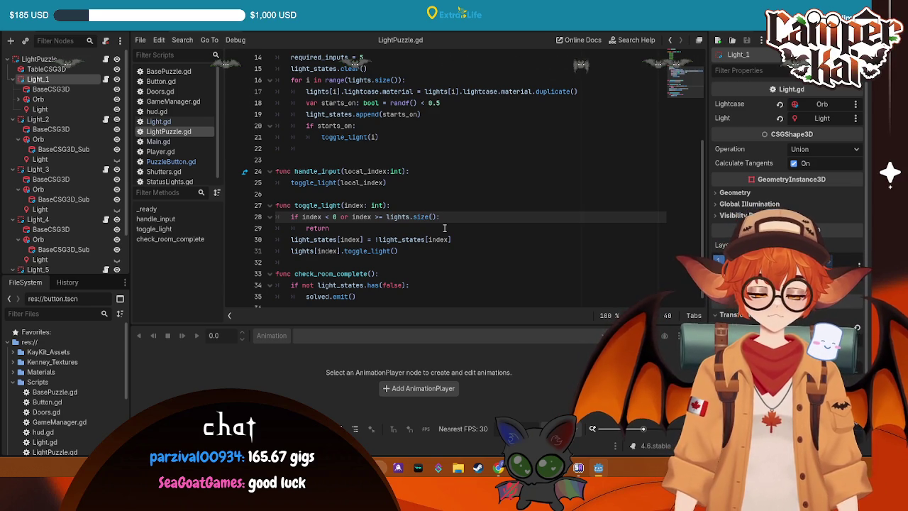
key("ctrl+Tab")
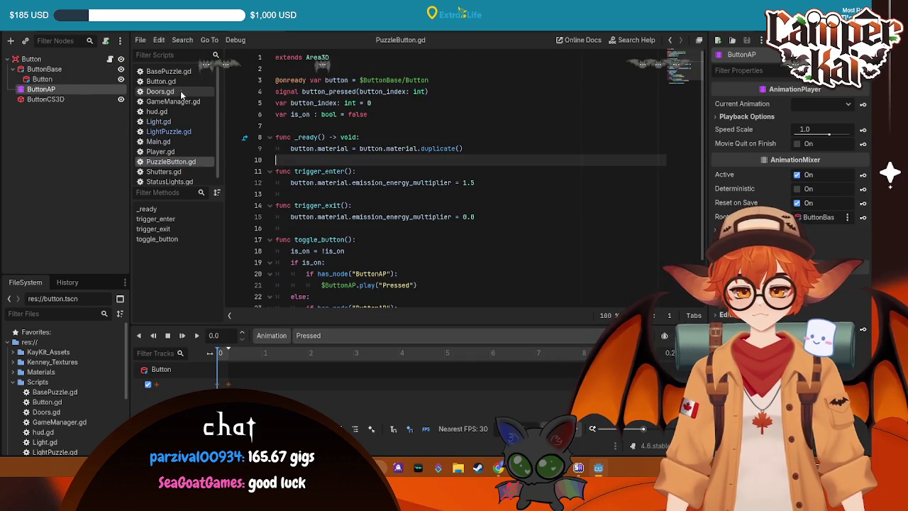
- Look over Light.gd, then switch to the Button scene and its PuzzleButton.gd script
left_click(158, 122)
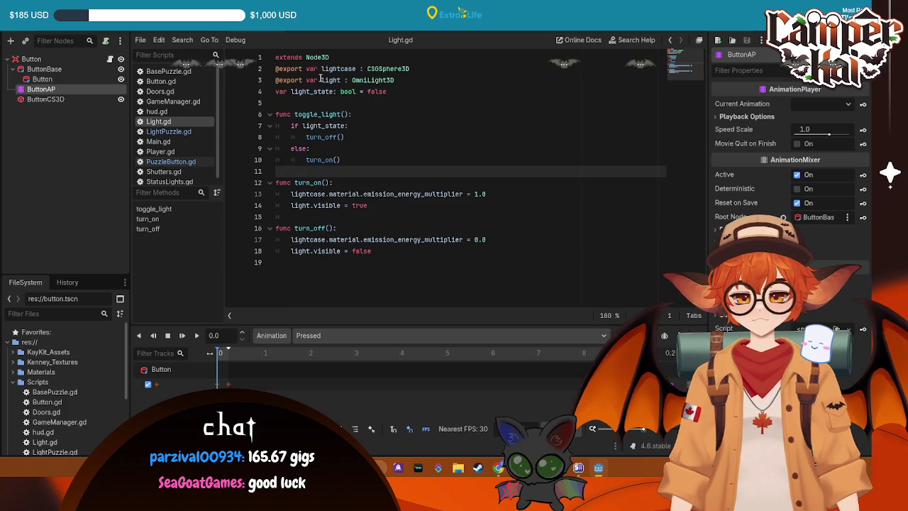
left_click(358, 125)
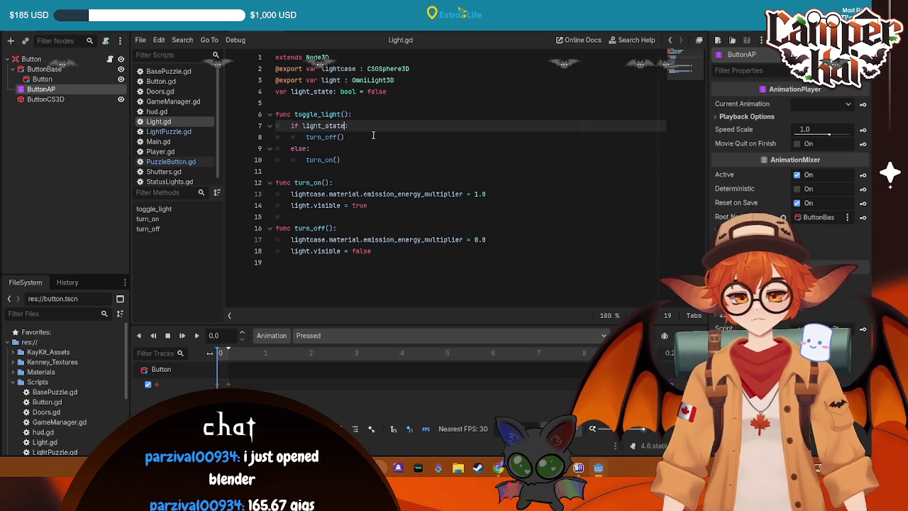
key("ctrl+Tab")
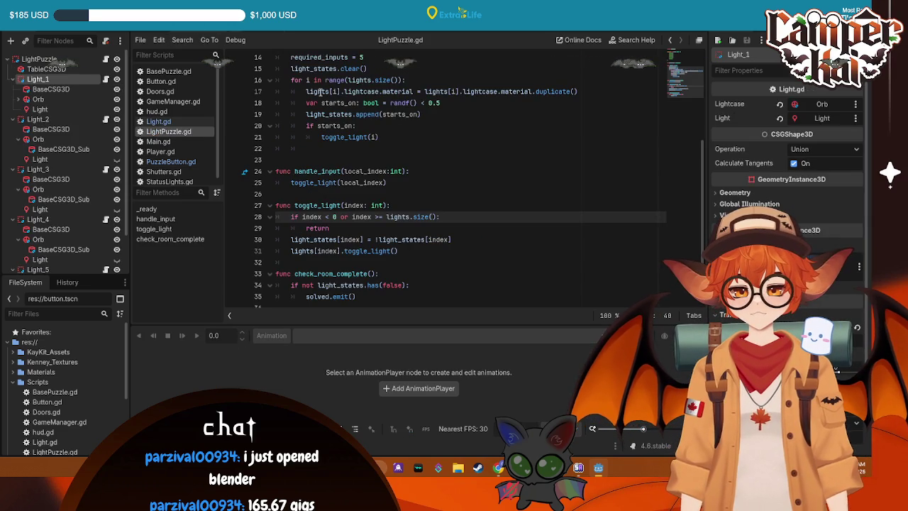
left_click(289, 33)
left_click(280, 111)
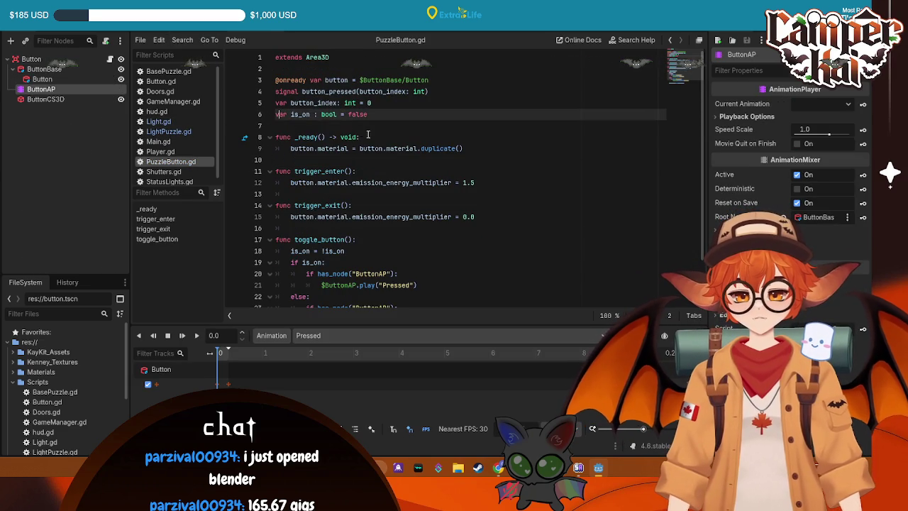
type("@export")
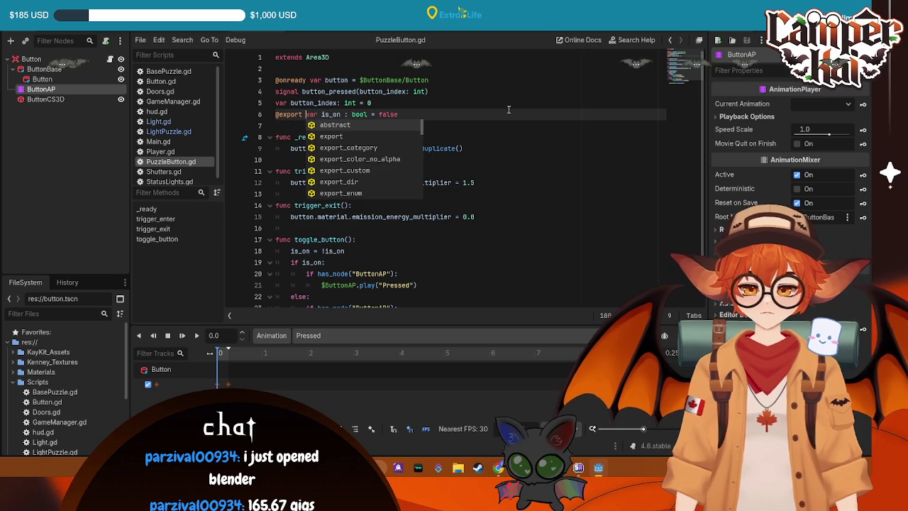
left_click(420, 113)
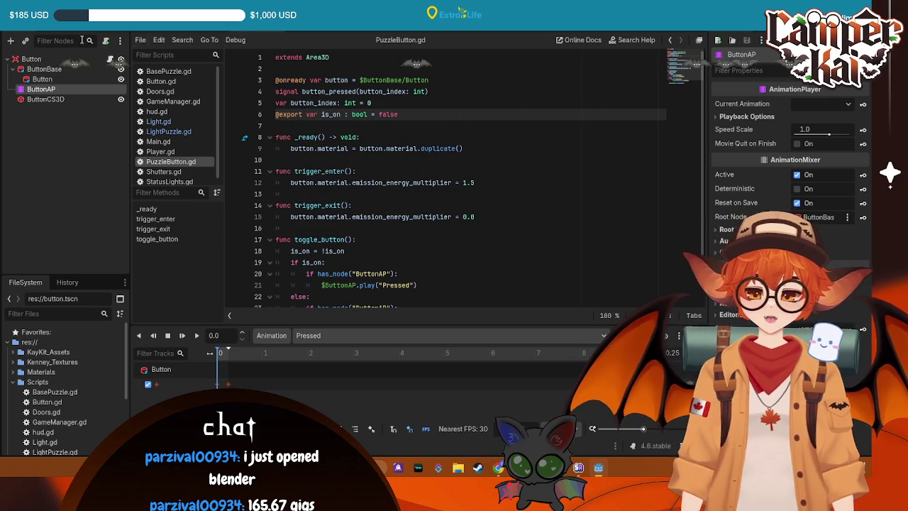
left_click(425, 33)
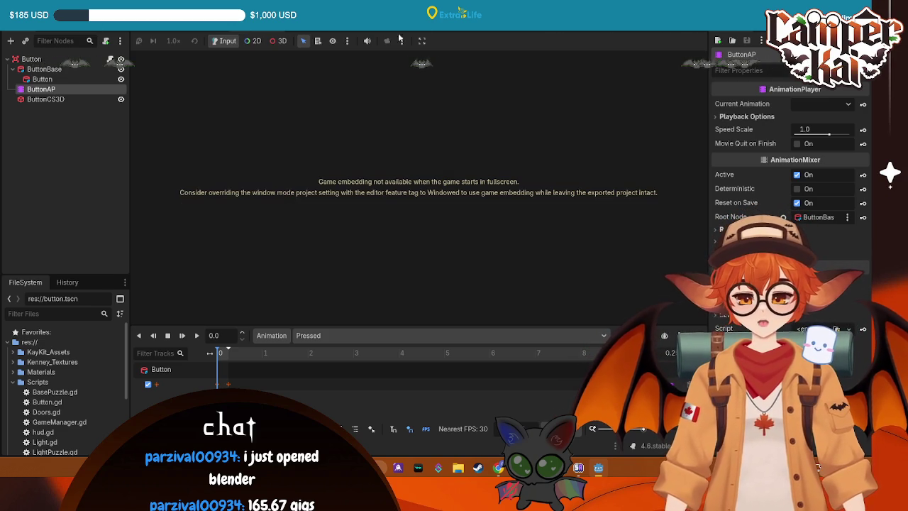
- Run the game, walk back with S to view more buttons and orbs, stop, and return to 3D
key("F5")
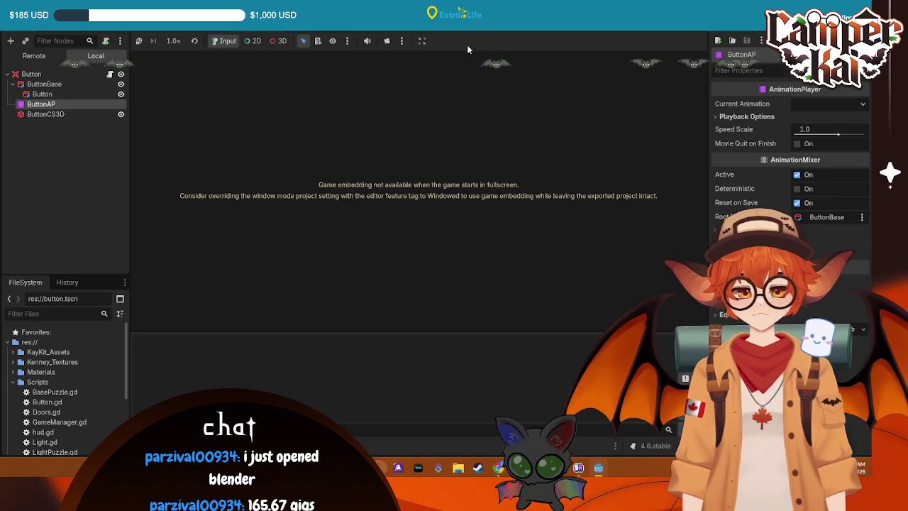
key("s")
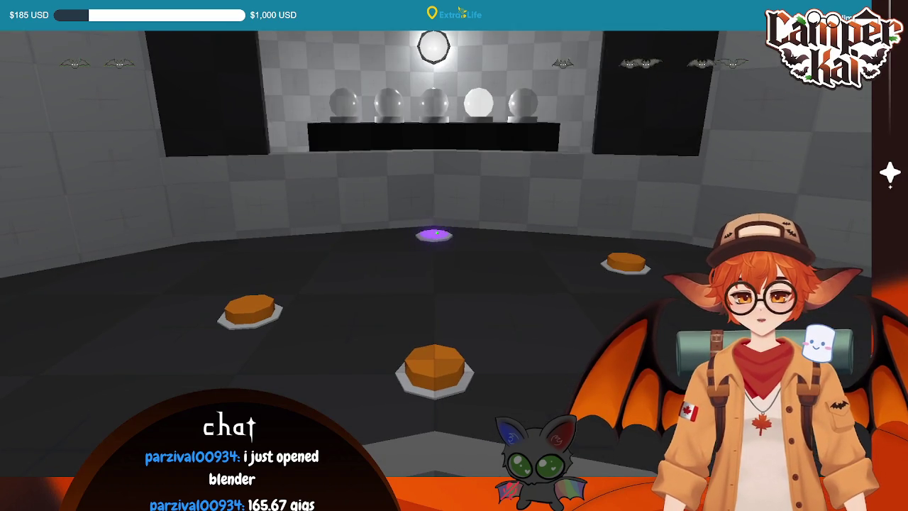
key("s")
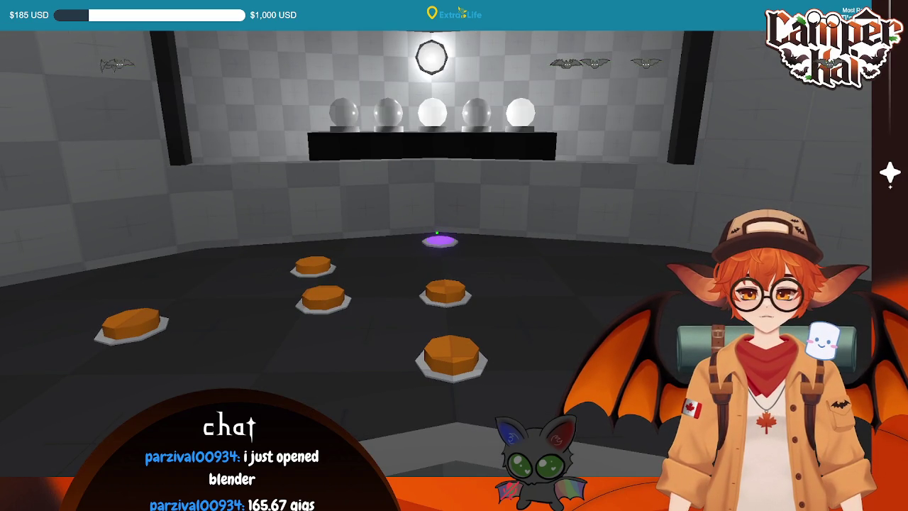
key("F8")
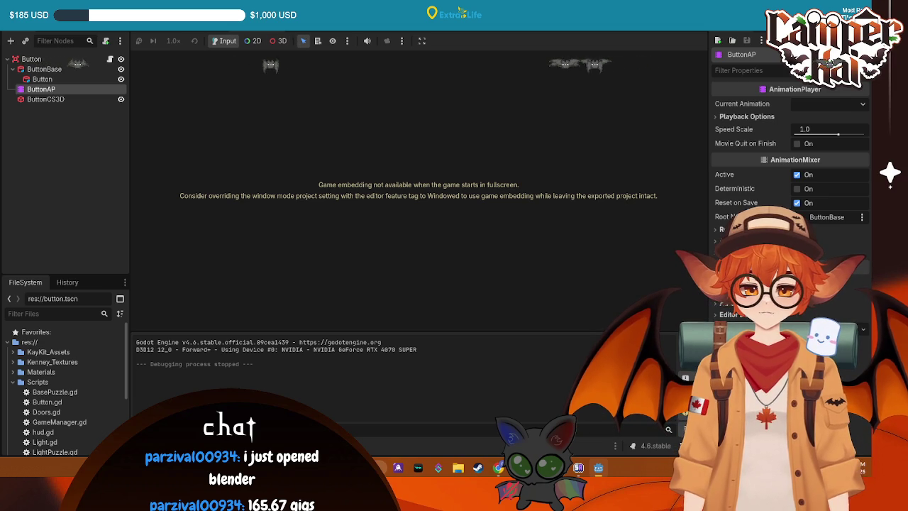
left_click(278, 41)
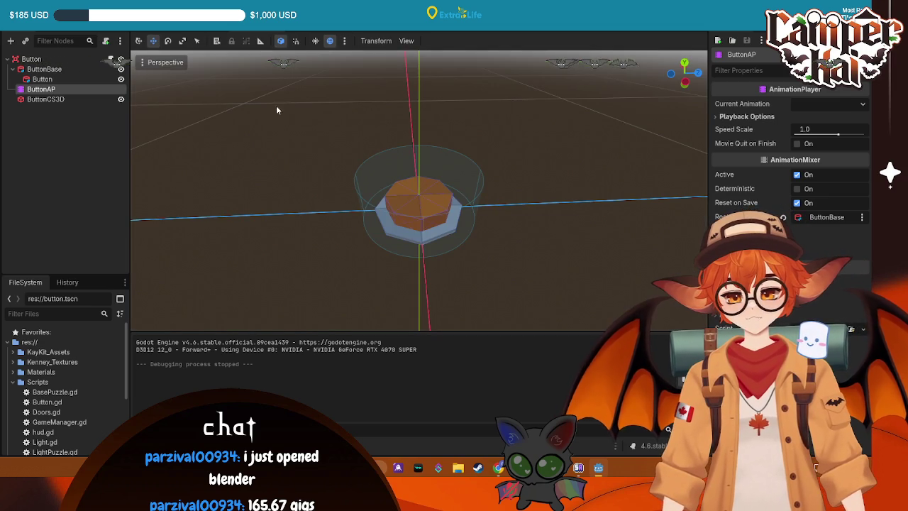
- Flip through the light puzzle and main scenes, review Main.gd's room spawns, then open LightPuzzle
left_click(195, 25)
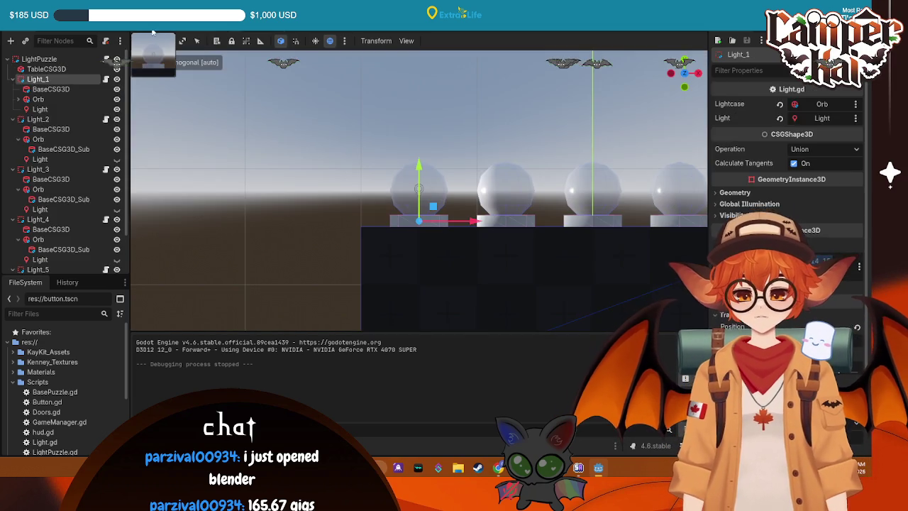
left_click(284, 25)
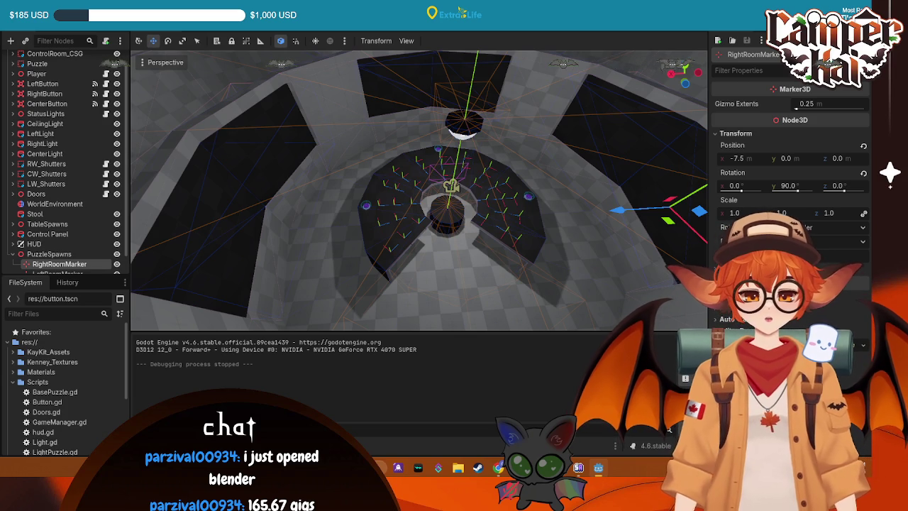
left_click(468, 30)
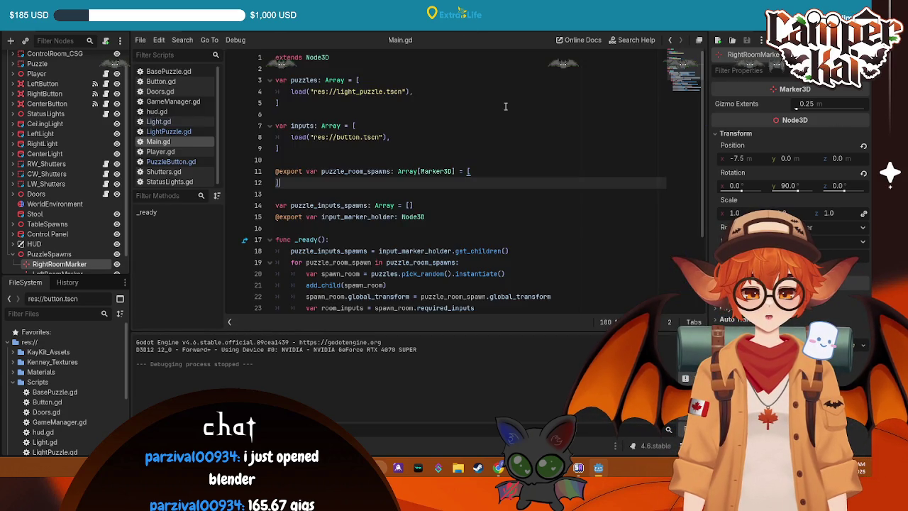
left_click(495, 145)
scroll(495, 142, "down", 2)
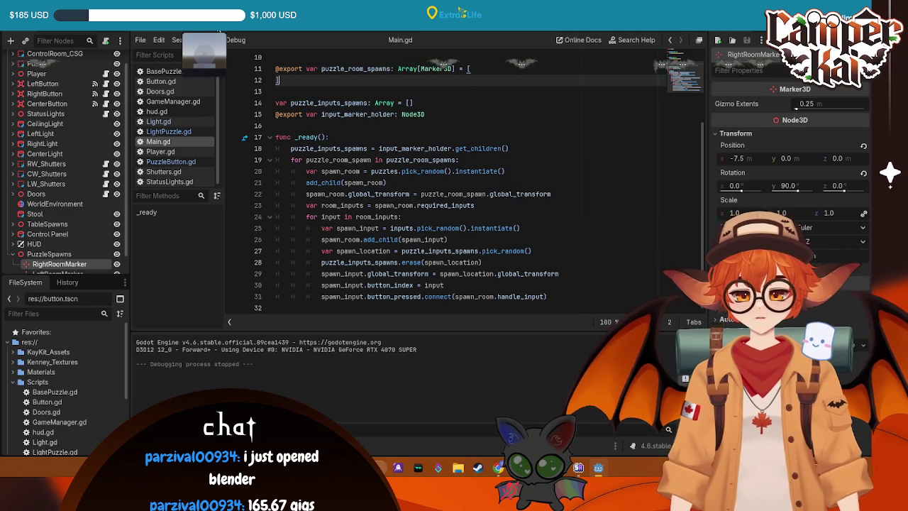
left_click(205, 31)
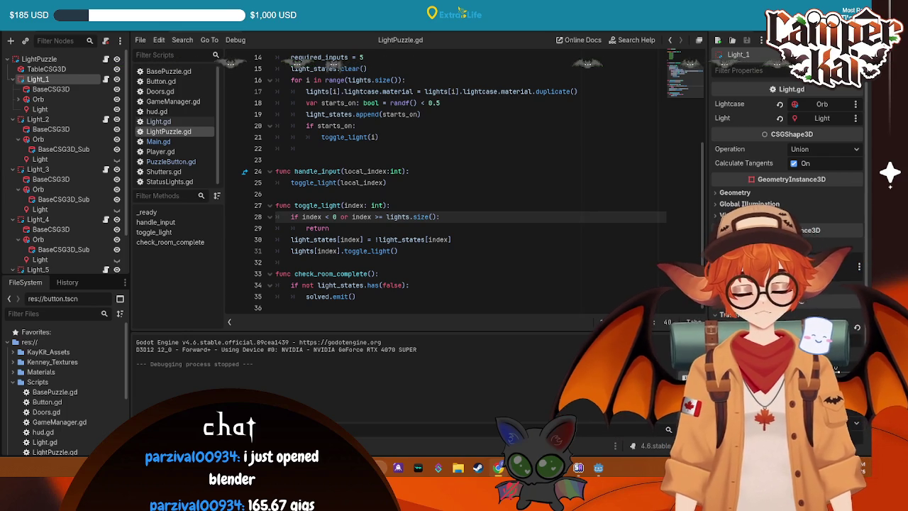
- In Light.gd, add light_state = true at the end of turn_on
left_click(165, 124)
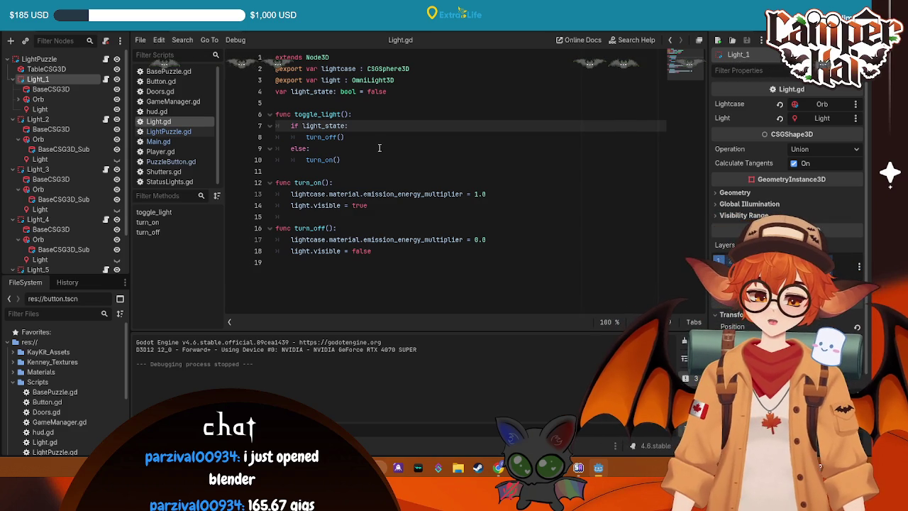
left_click(390, 205)
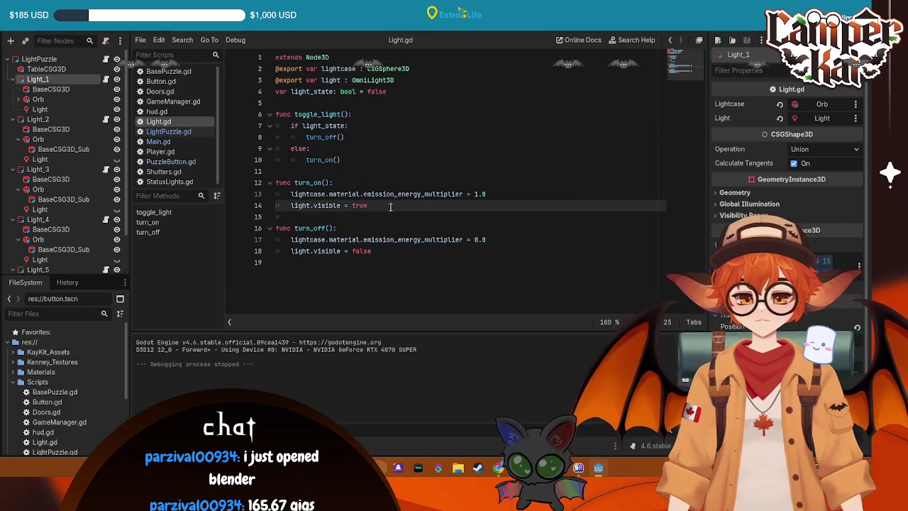
key("Return")
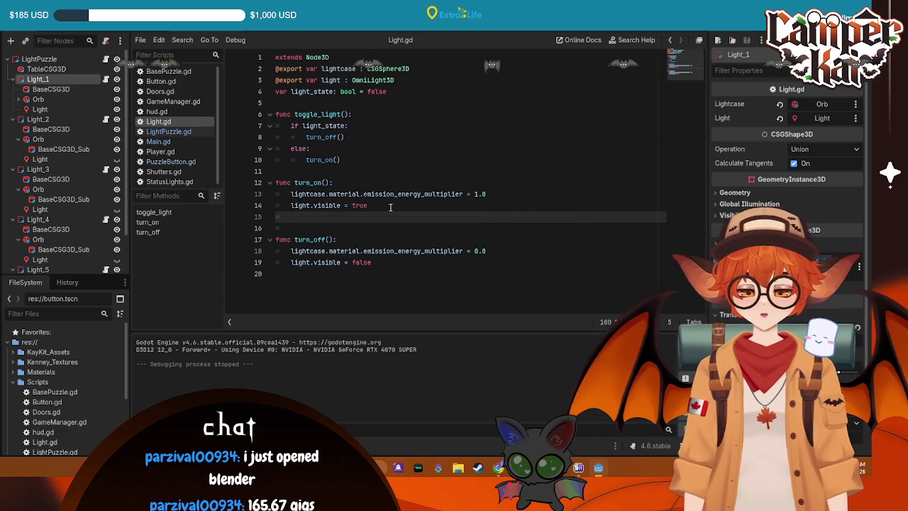
type("light")
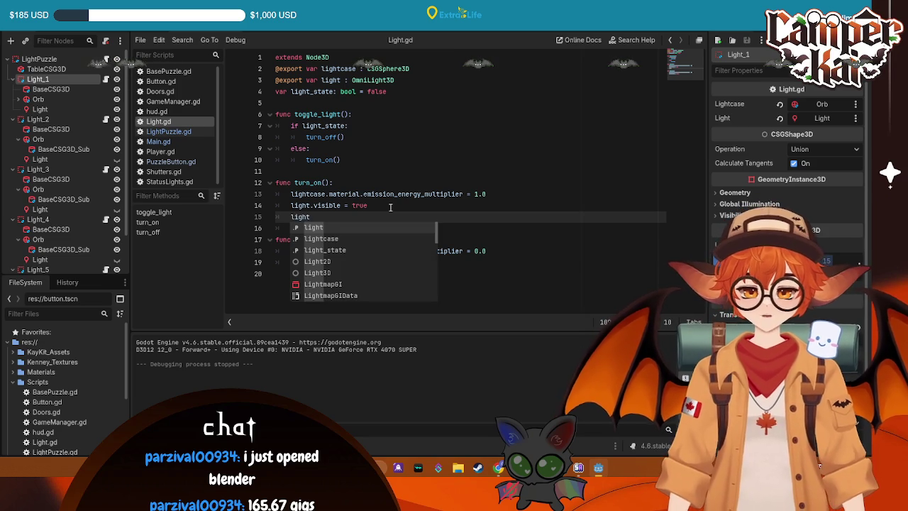
type("_state =")
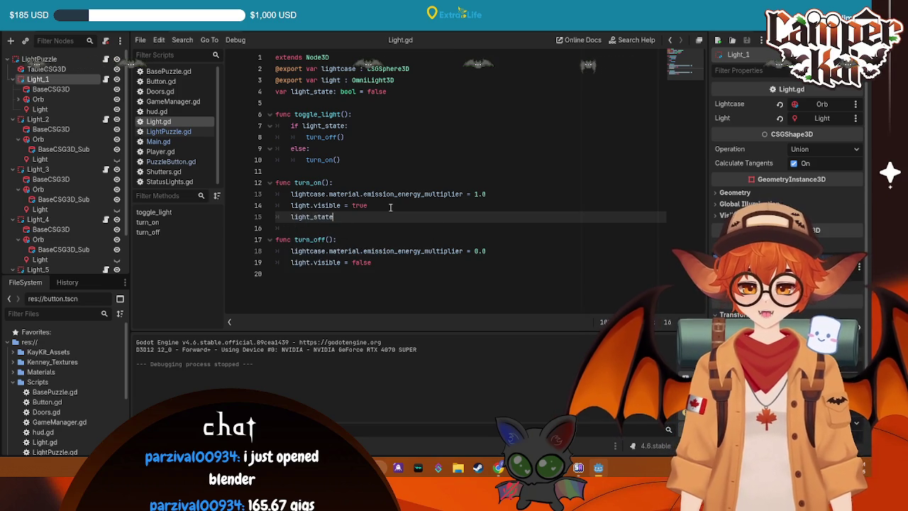
type(" true")
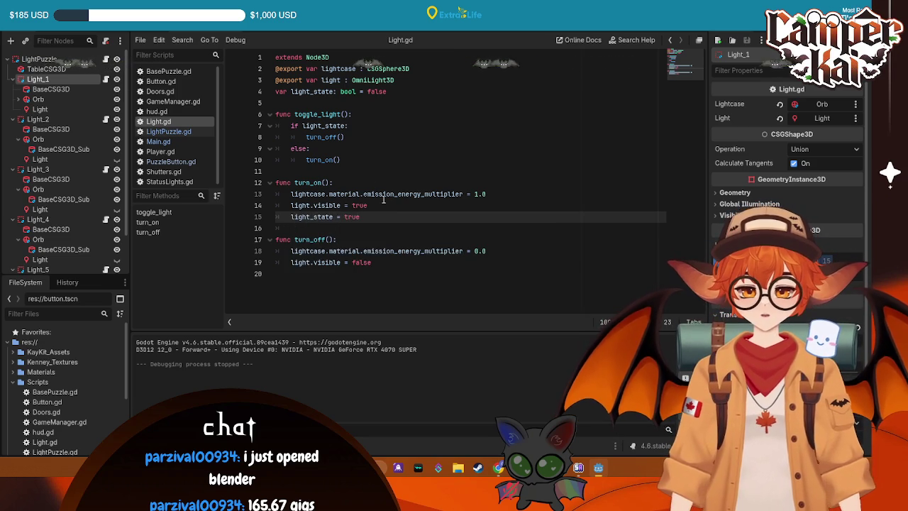
- Add light_state = false to turn_off, save Light.gd, and run the game
left_click(431, 266)
key("Return")
type("ght")
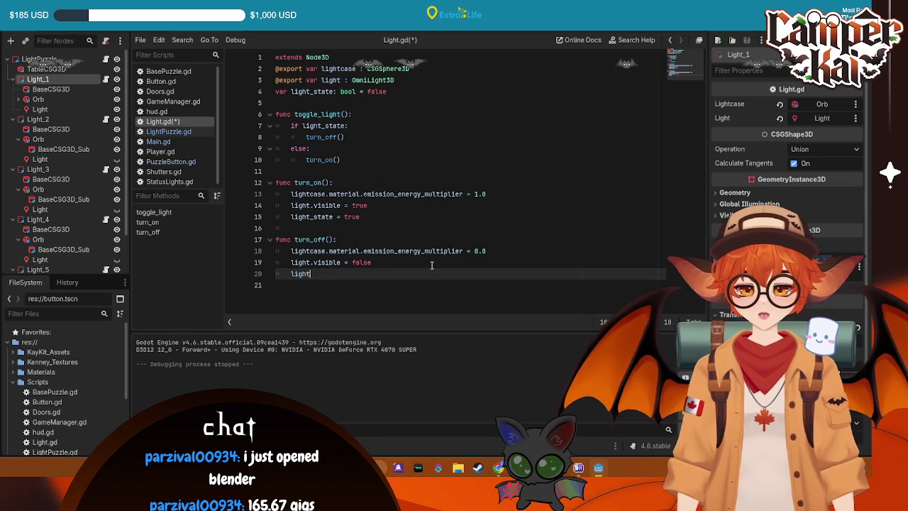
key("BackSpace")
key("BackSpace")
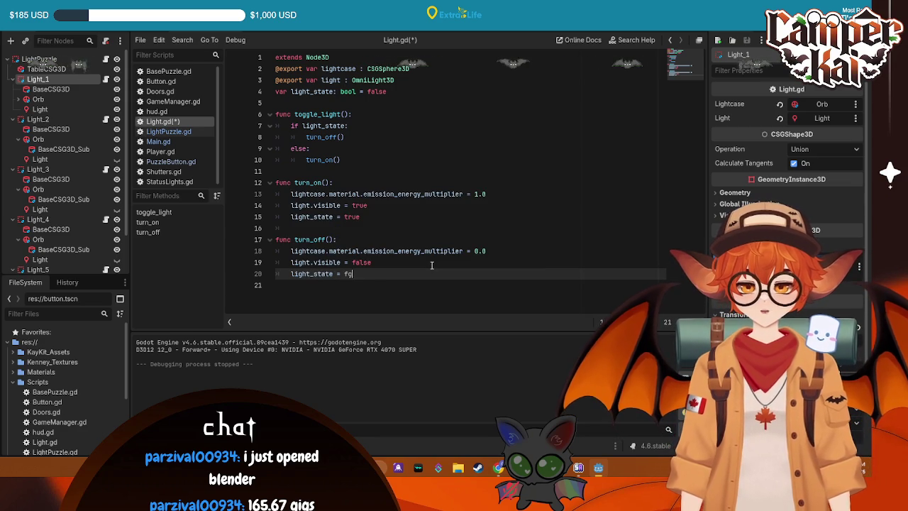
key("BackSpace")
key("BackSpace")
key("BackSpace")
type("alse")
key("ctrl+s")
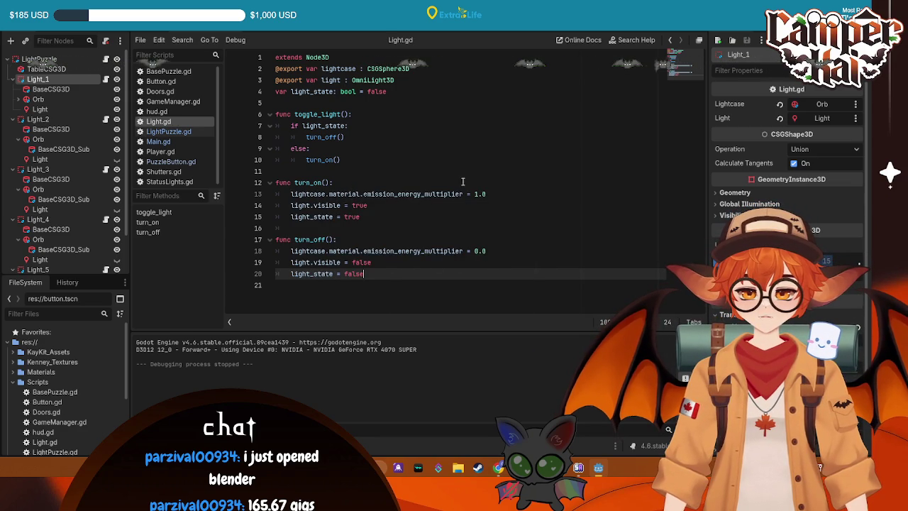
key("F5")
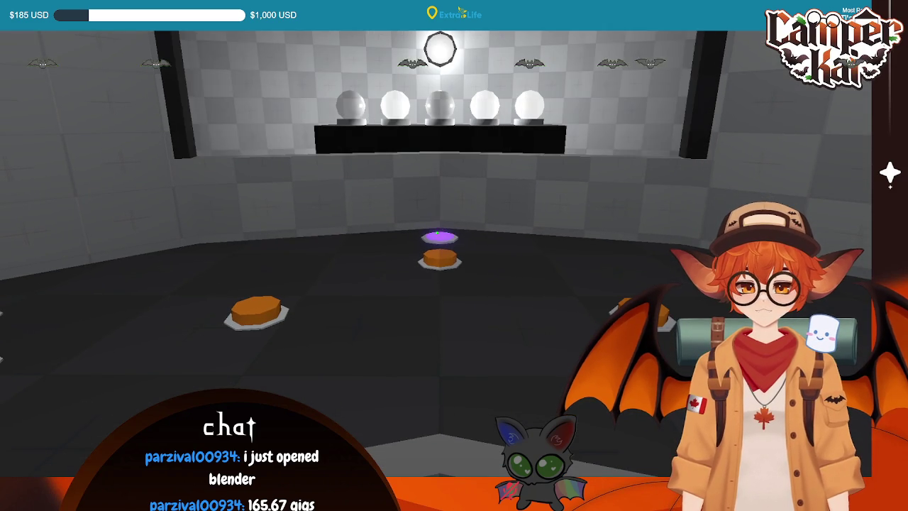
- Press the centre floor button in the running game, then stop the test run
left_click(437, 232)
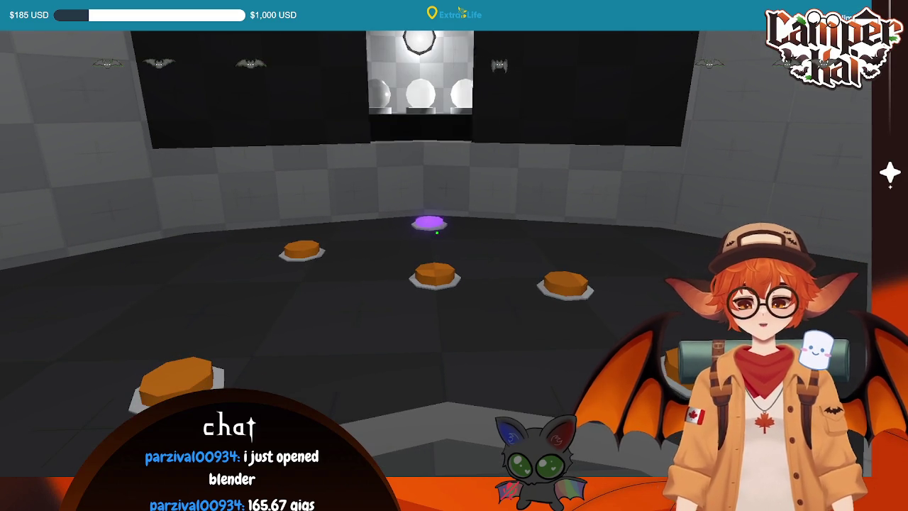
key("F8")
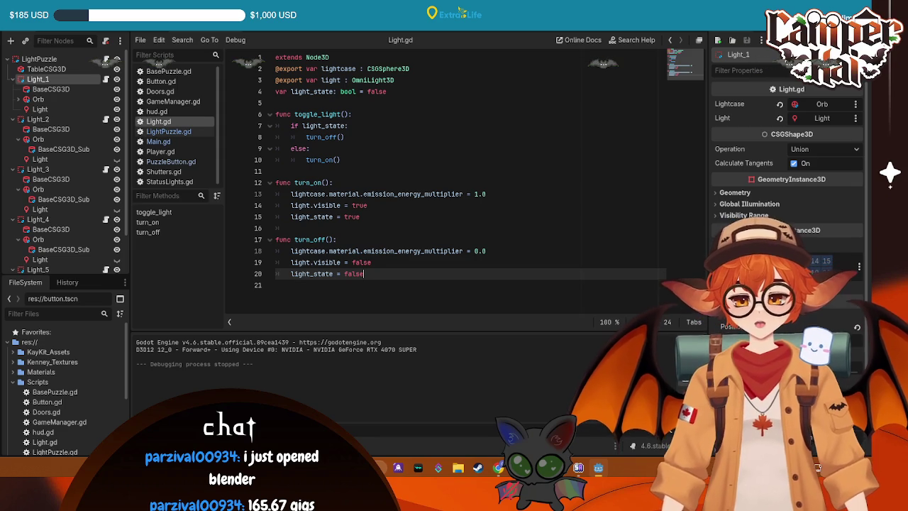
- Review the Light.gd code, then switch between the Main.gd and LightPuzzle.gd scripts
left_click(469, 166)
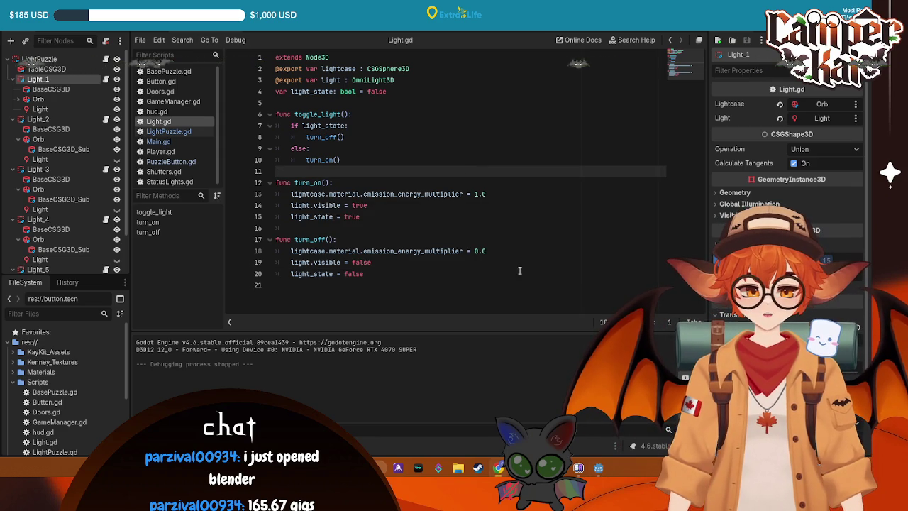
left_click_drag(366, 276, 275, 57)
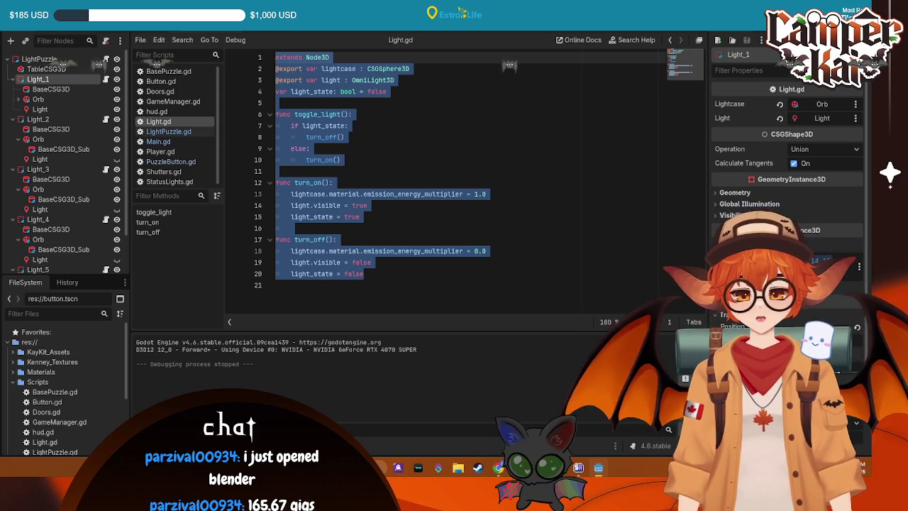
left_click(337, 239)
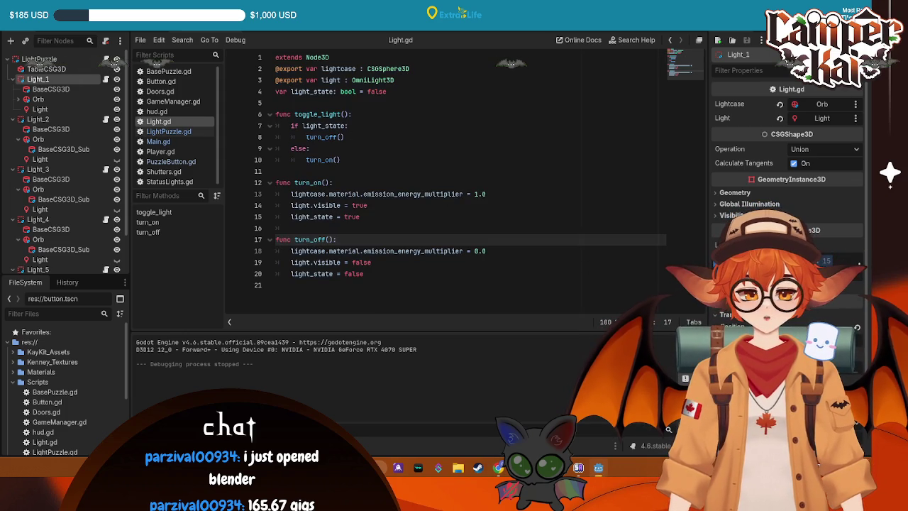
left_click(158, 141)
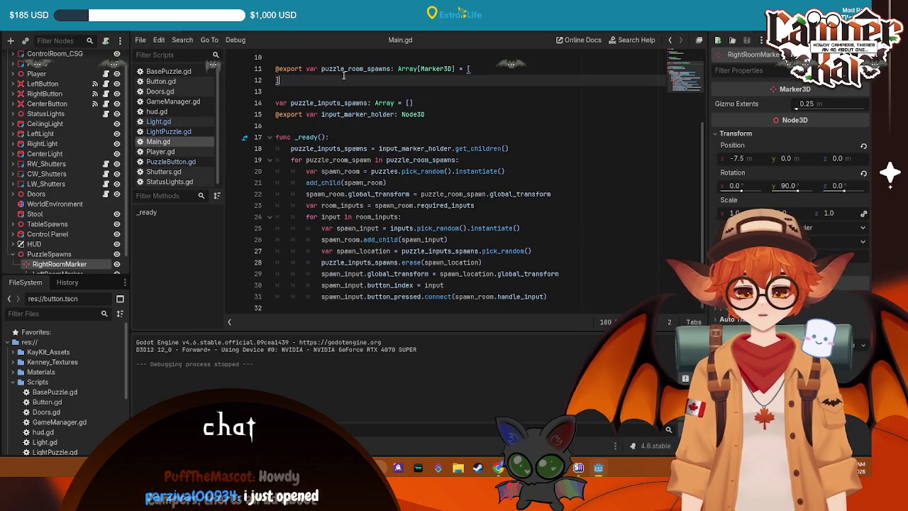
scroll(416, 175, "up", 3)
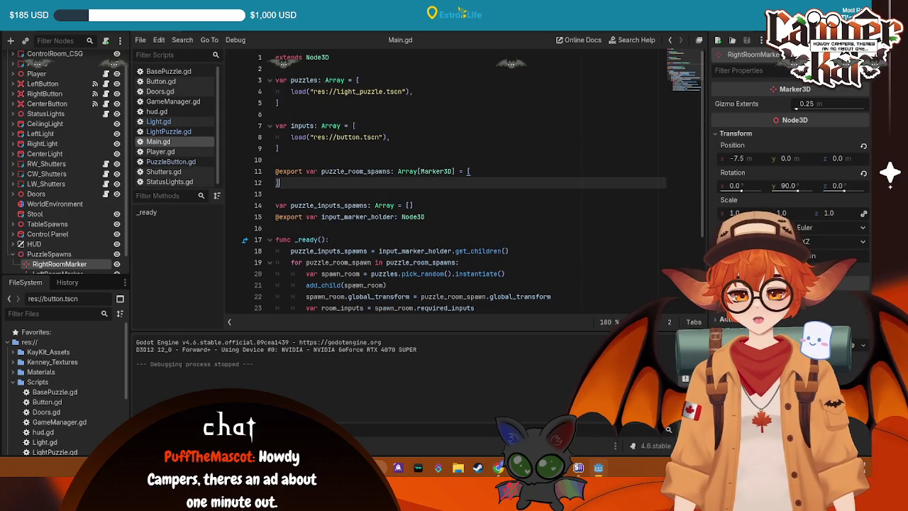
left_click(169, 131)
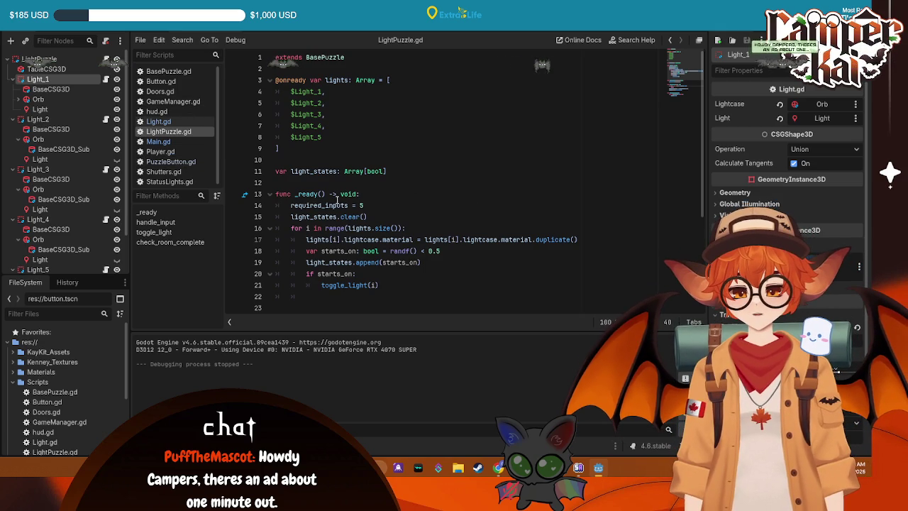
left_click(202, 142)
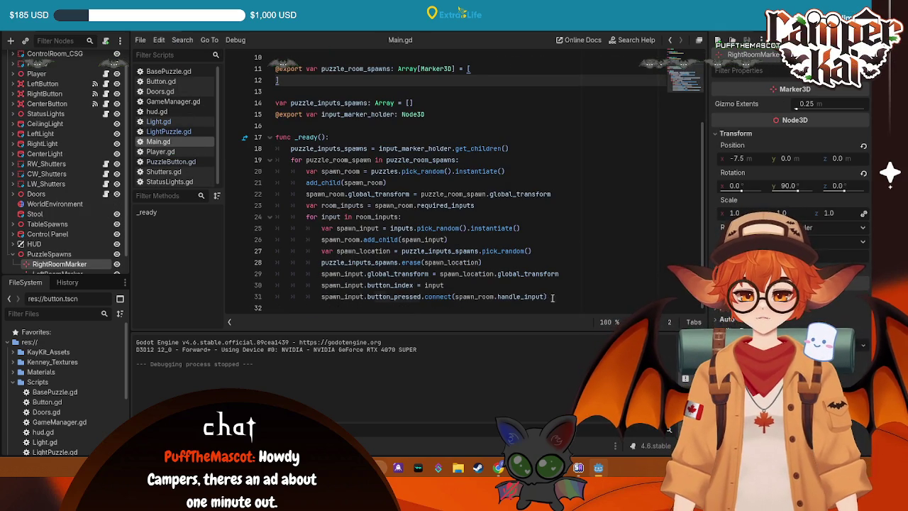
left_click(551, 297)
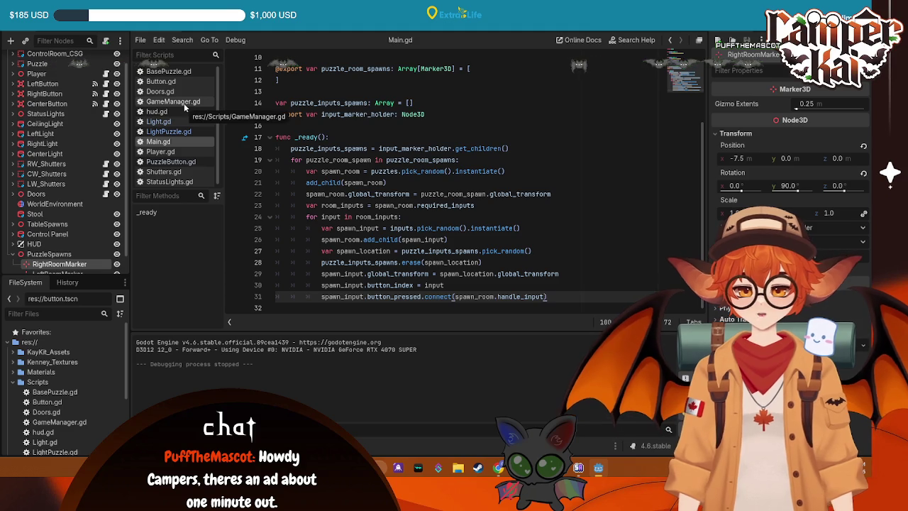
- Review GameManager.gd and LightPuzzle's solved.emit() line, then start a new line after Main.gd's line 31
left_click(180, 103)
mouse_move(426, 194)
left_mouse_down()
mouse_move(298, 148)
mouse_move(277, 58)
left_mouse_up()
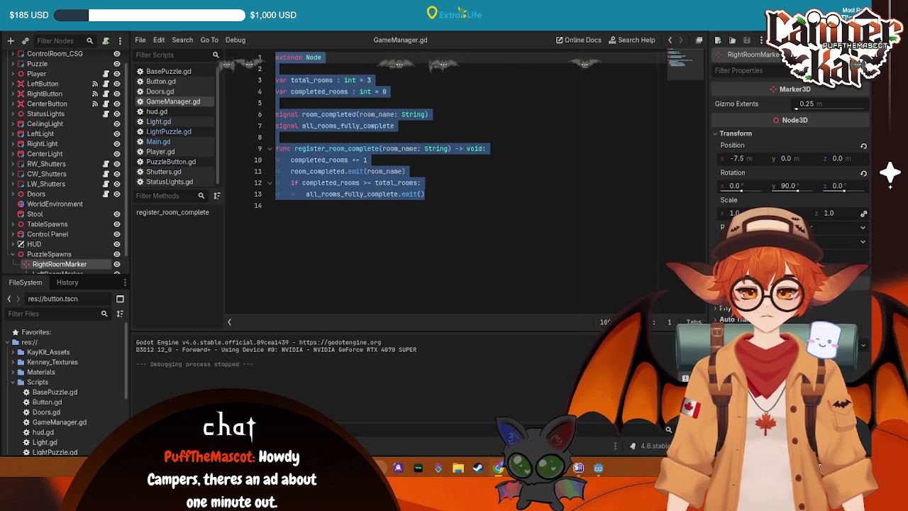
left_click(220, 27)
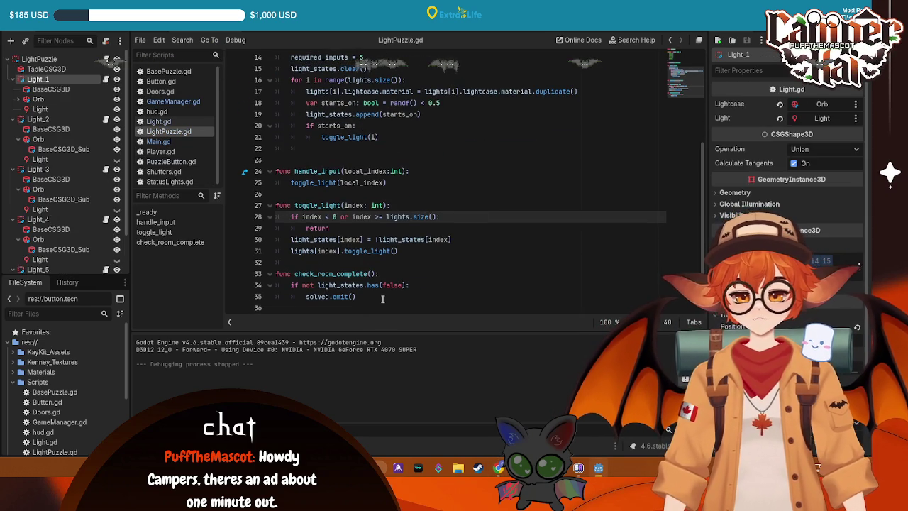
left_click(370, 295)
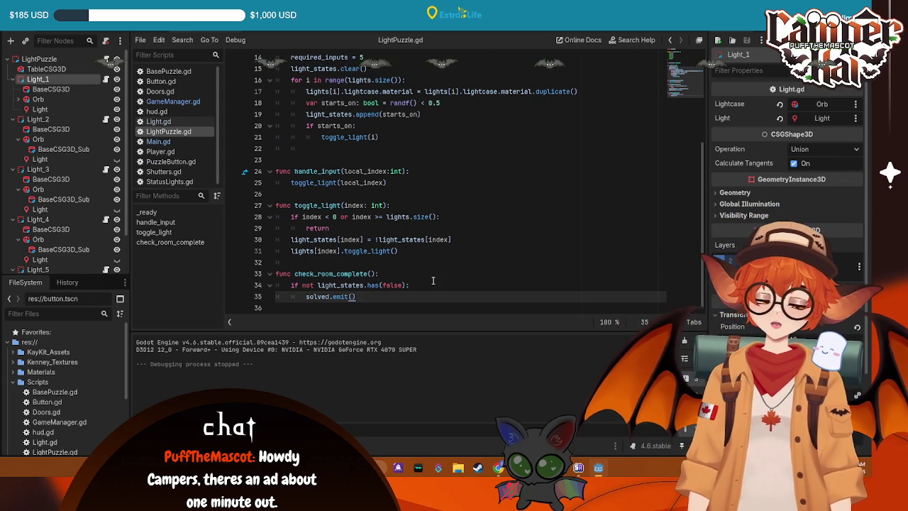
left_click(158, 141)
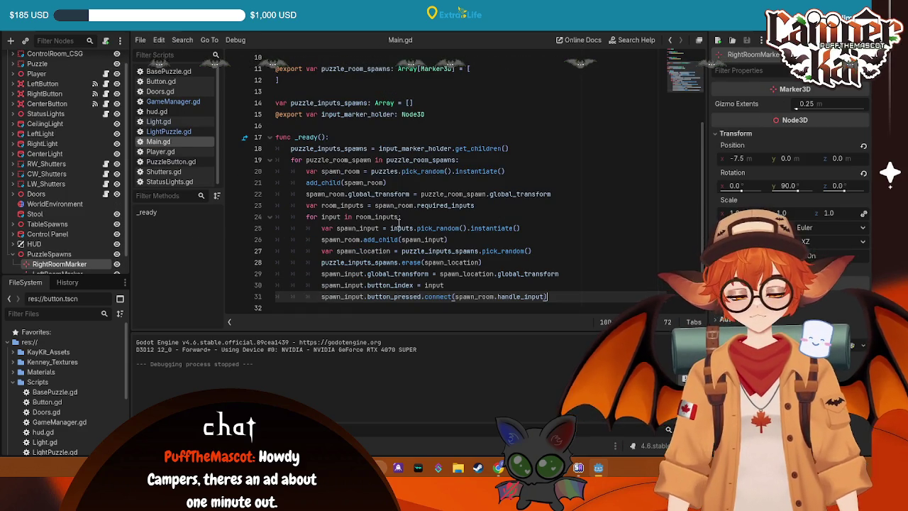
key("Return")
- Write spawn_room.solved.connect(GameManager.room_completed) on line 32 of Main.gd and save
key("BackSpace")
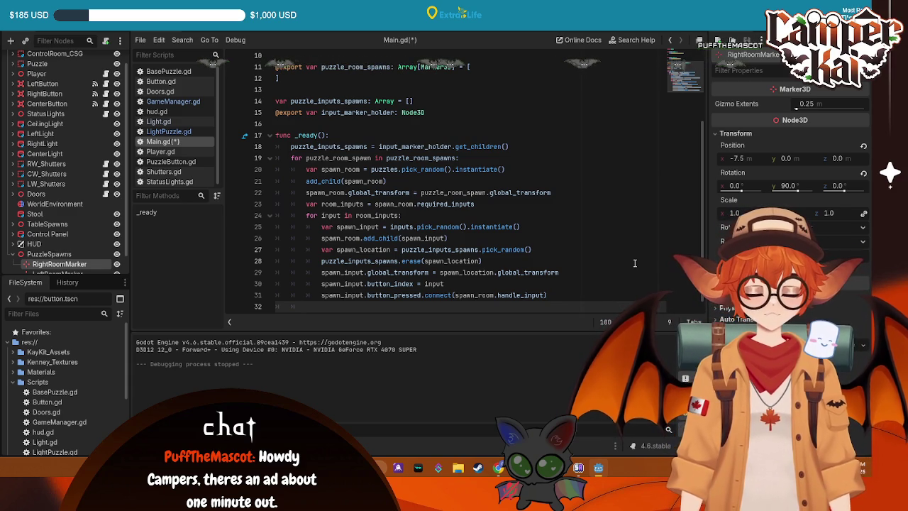
type("spawn_roo")
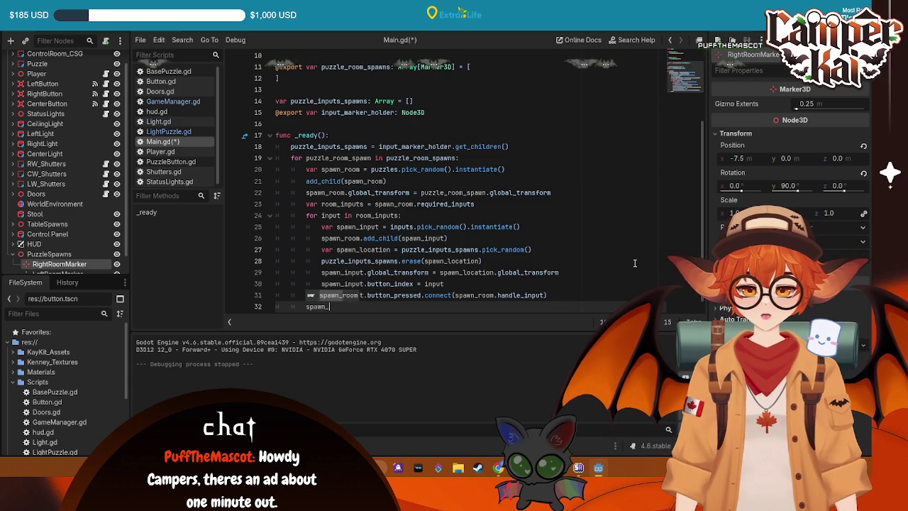
type("m.")
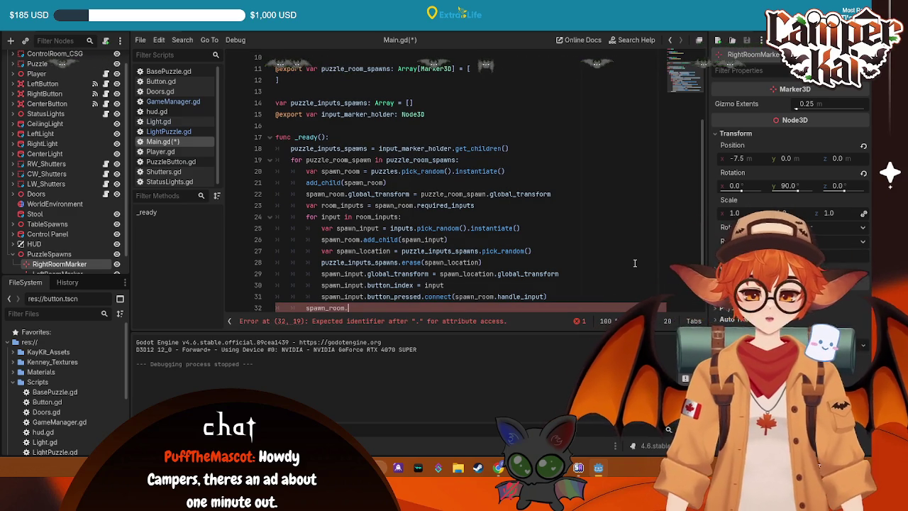
type("solved.co")
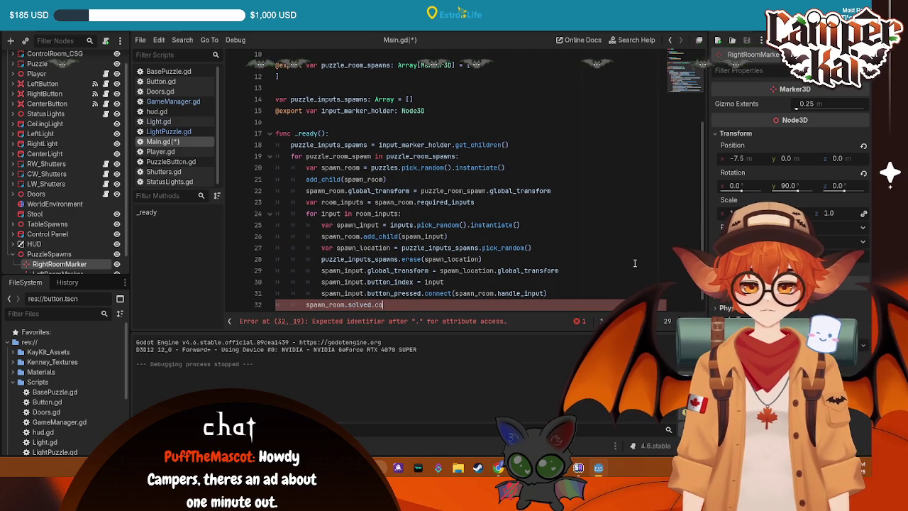
type("(")
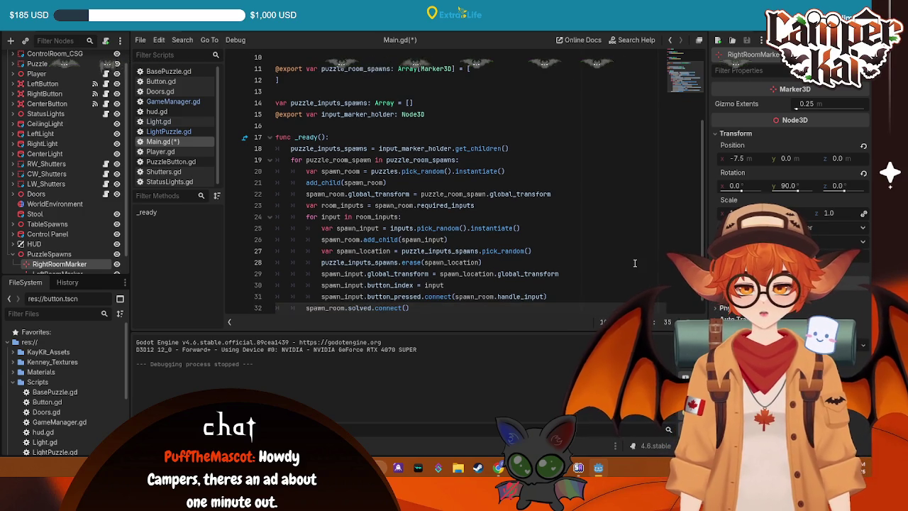
type("spawn")
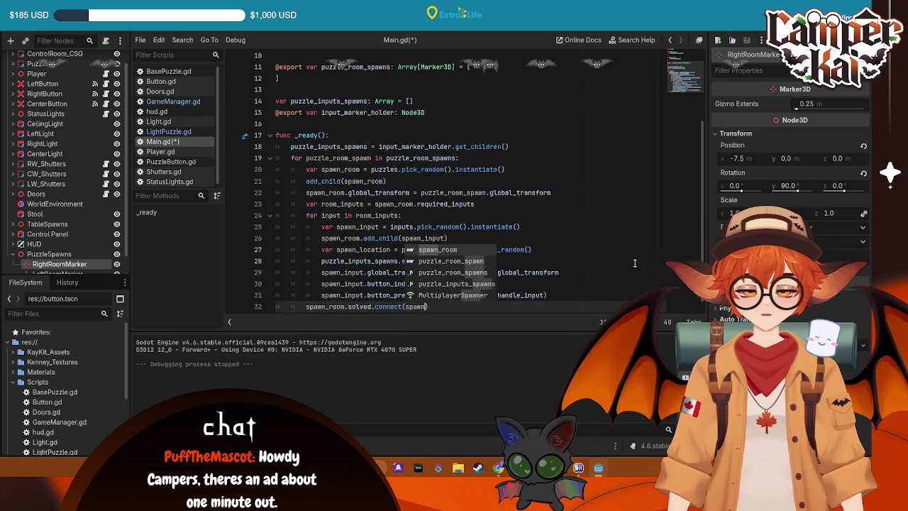
key("BackSpace")
key("BackSpace")
key("BackSpace")
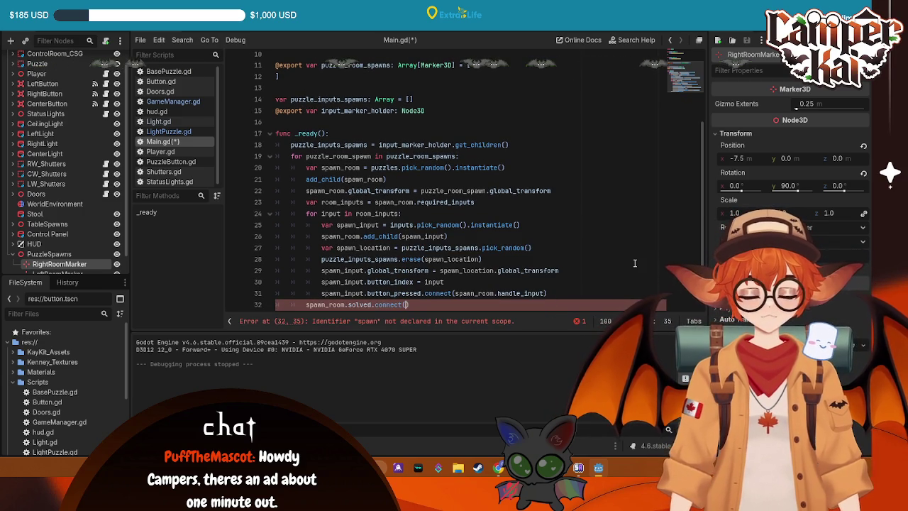
type("GameManager")
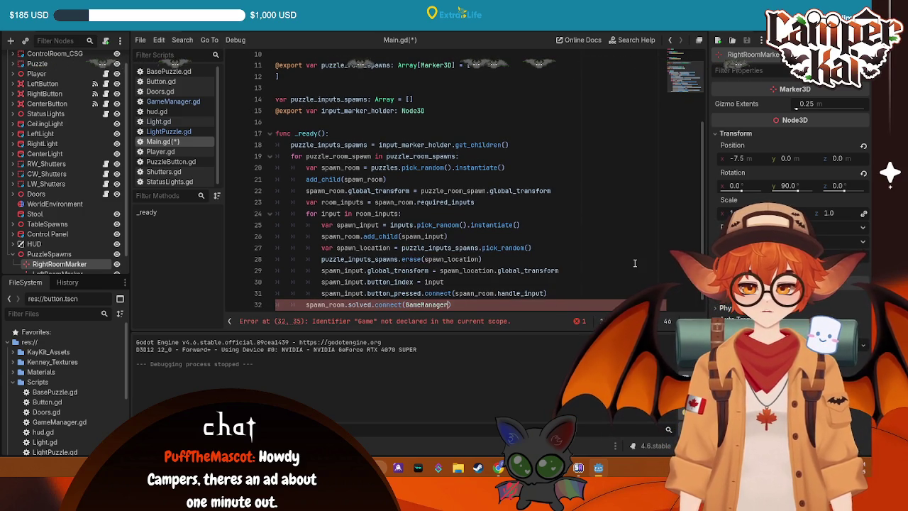
type(".")
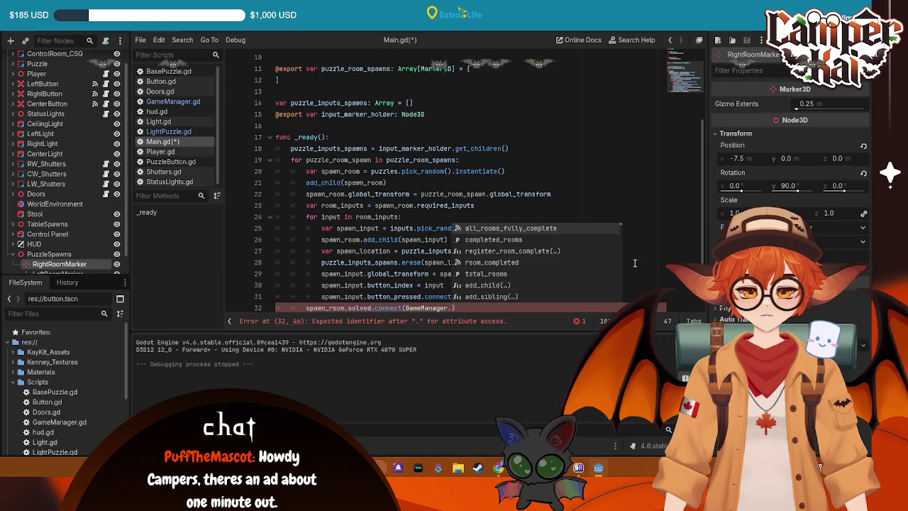
key("Down")
key("Down")
key("Down")
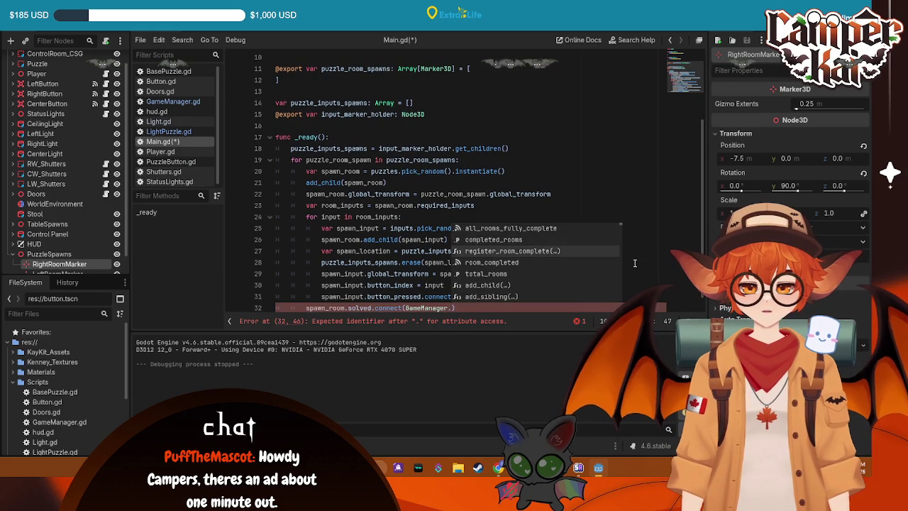
key("Return")
key("ctrl+s")
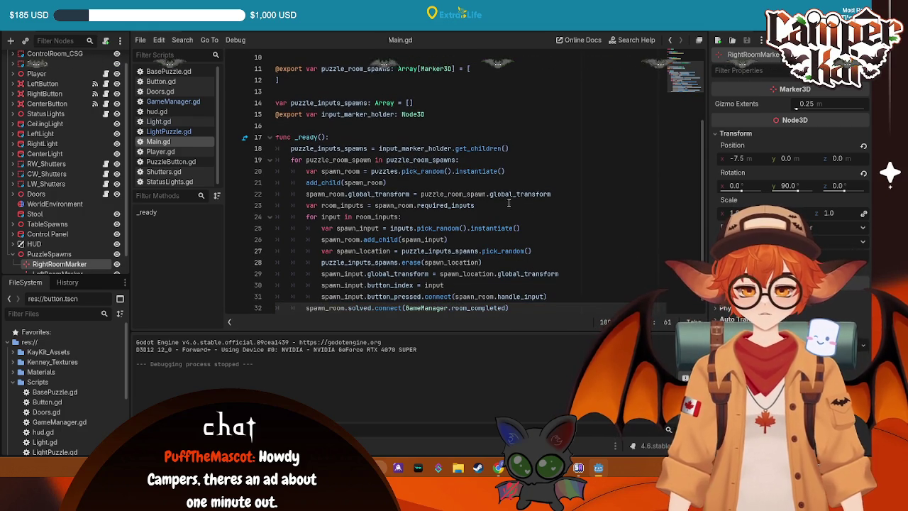
scroll(488, 286, "down", 1)
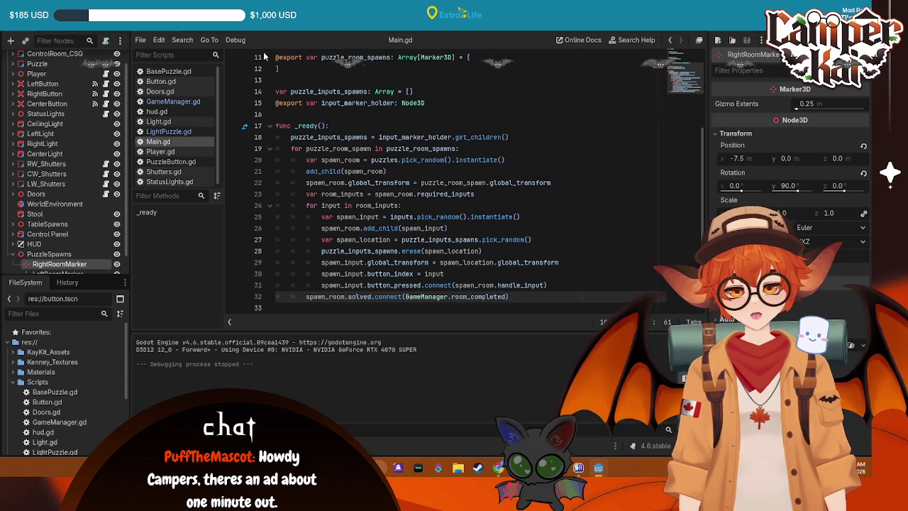
left_click(213, 32)
left_click(171, 102)
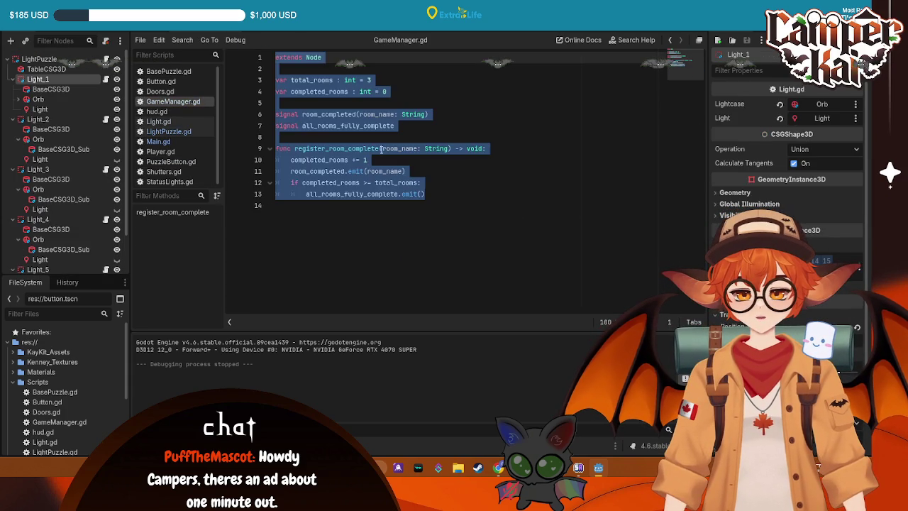
left_click(492, 186)
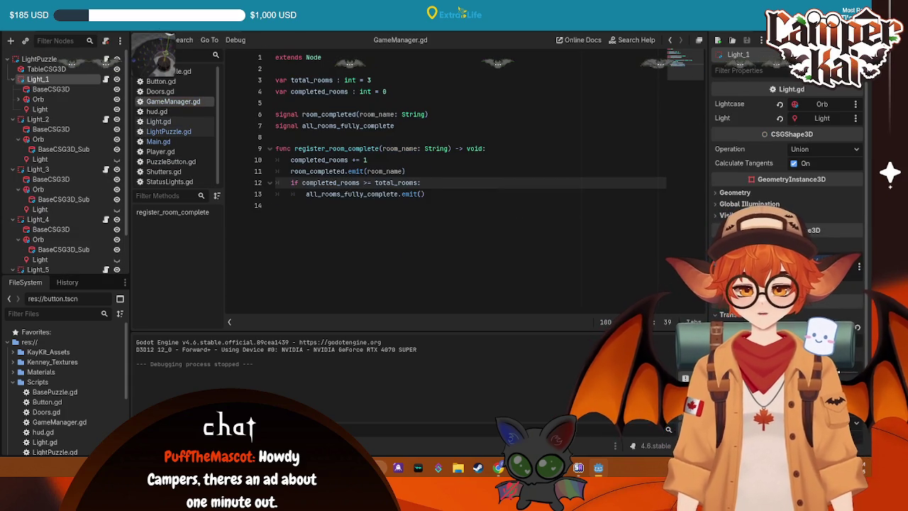
left_click(158, 141)
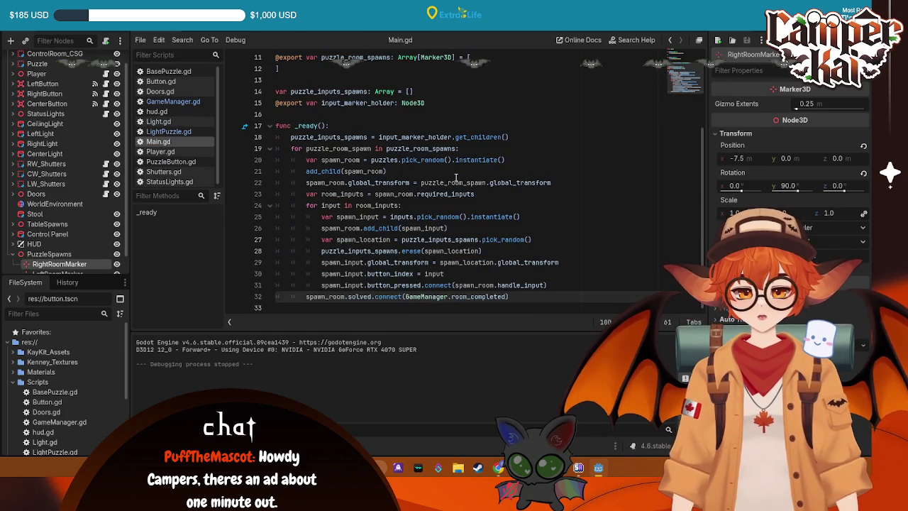
scroll(461, 171, "up", 3)
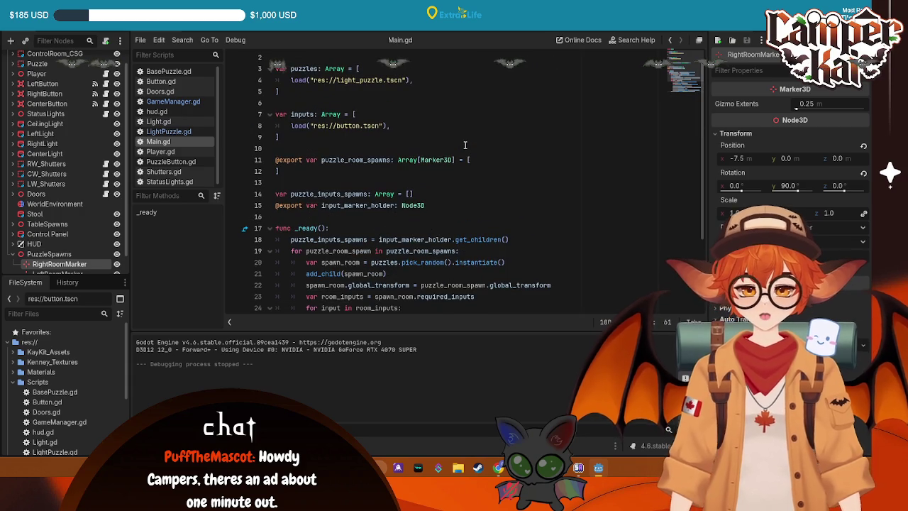
scroll(466, 162, "down", 2)
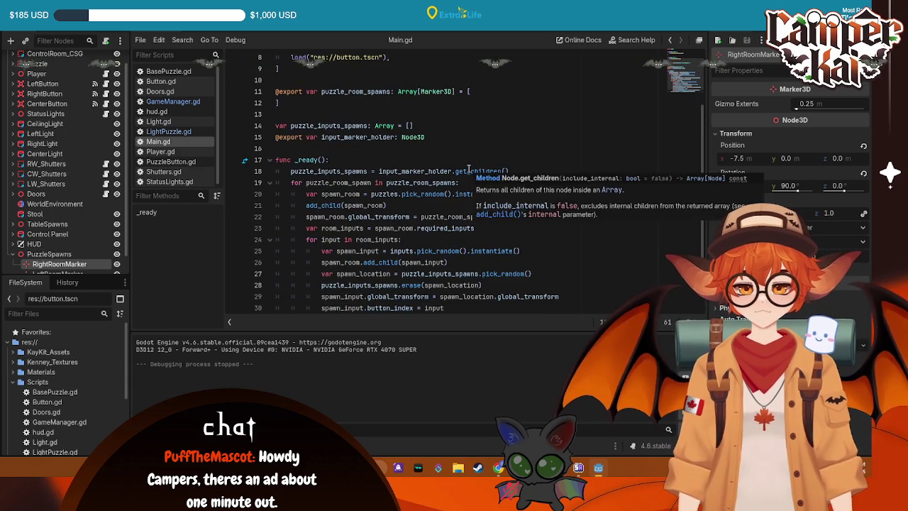
scroll(468, 168, "up", 1)
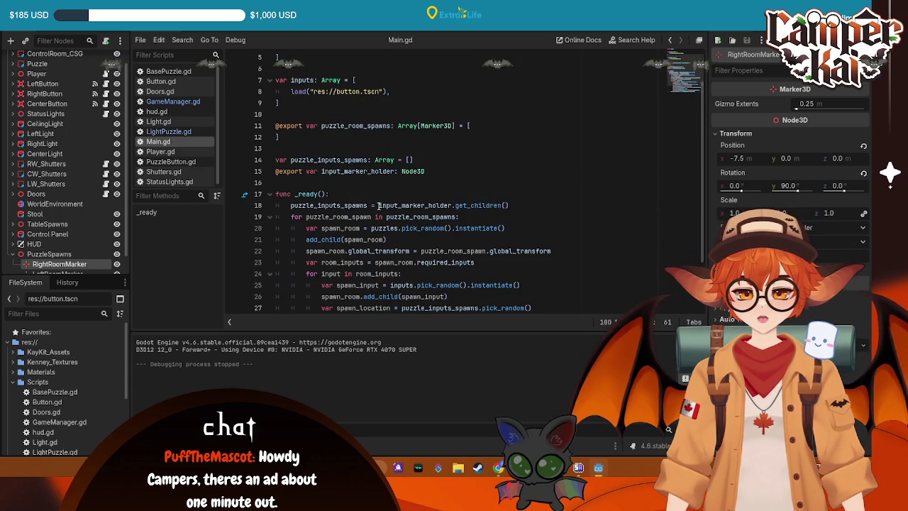
left_click(434, 205)
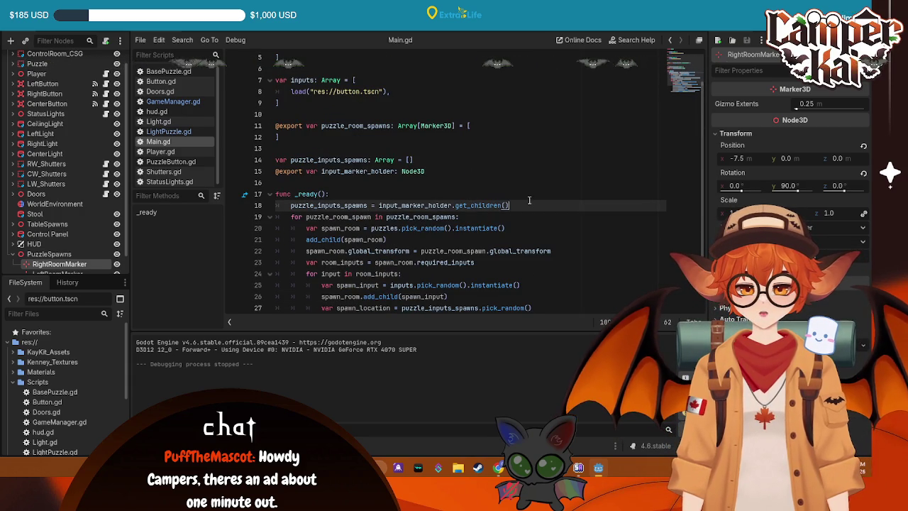
left_click(422, 217)
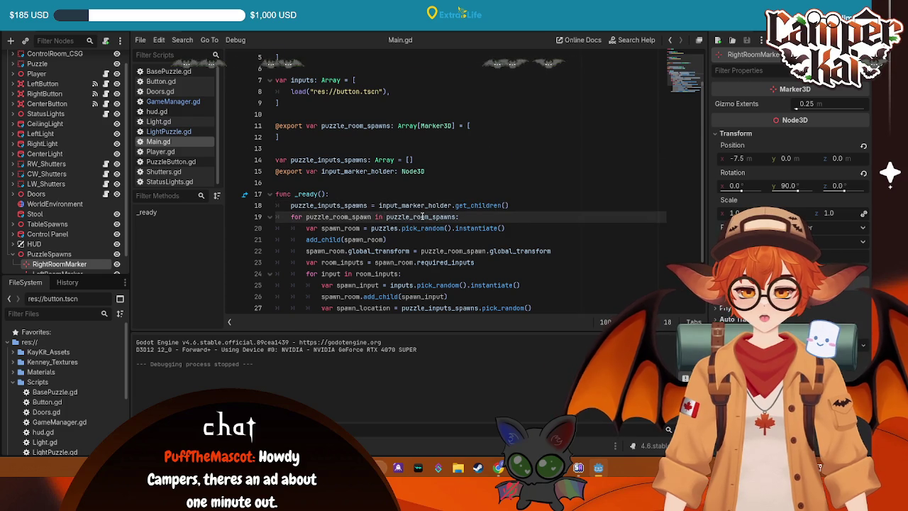
scroll(423, 216, "down", 2)
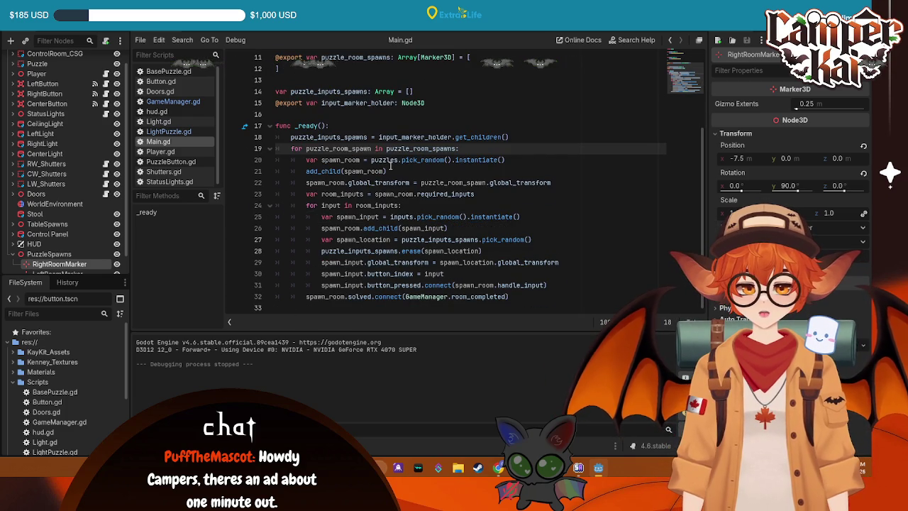
left_click(515, 297)
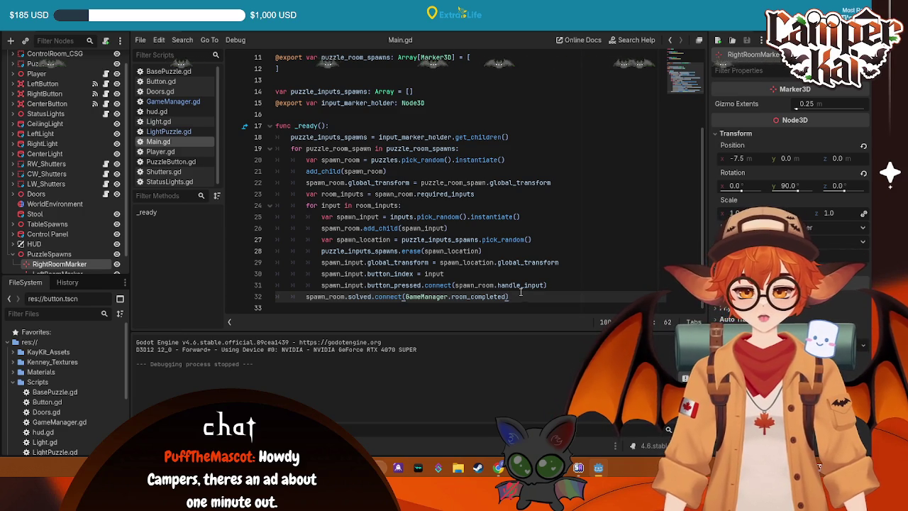
left_click(567, 283)
- Add an if puzzle_room_spawn check for 0 above the connect call and indent the connection under it
key("Return")
type("iof")
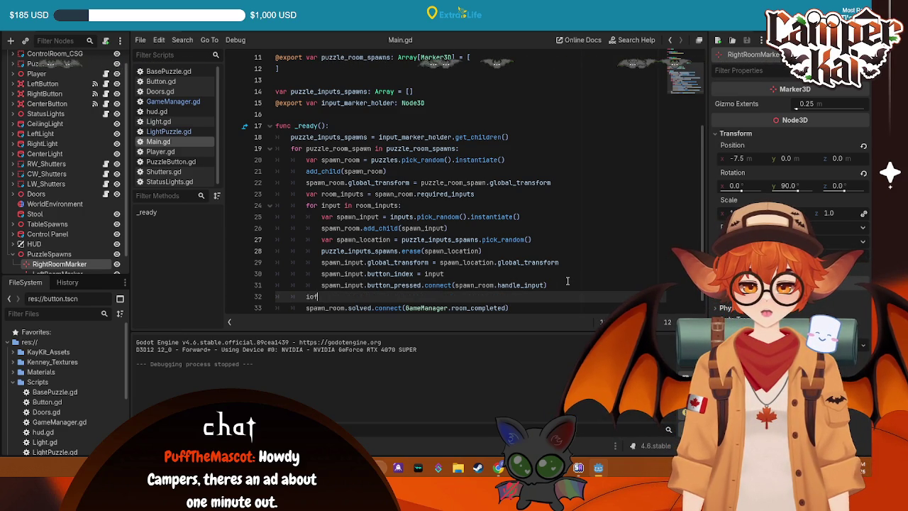
key("BackSpace")
type("if")
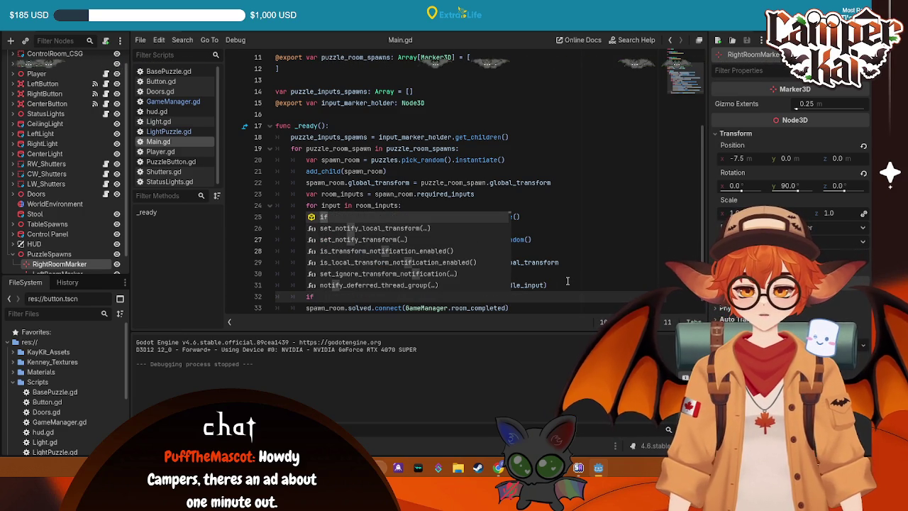
type(" puzz")
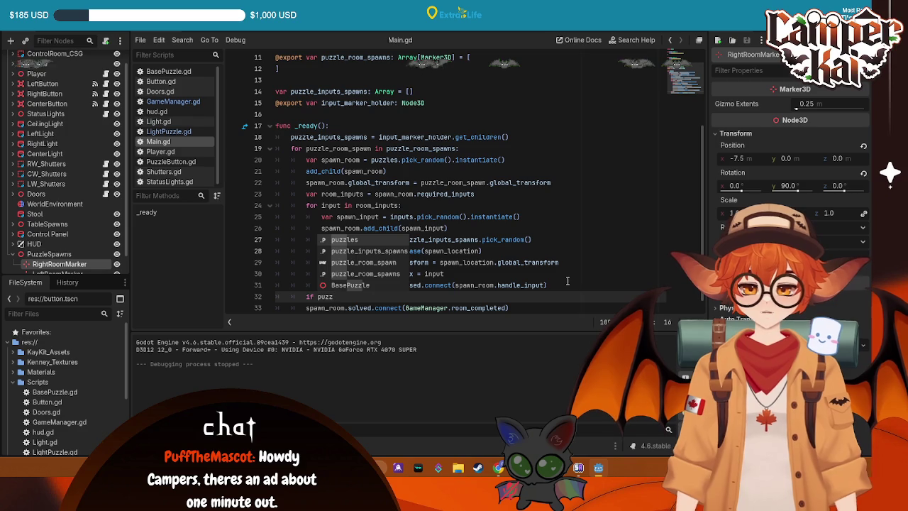
key("Down")
key("Down")
key("Return")
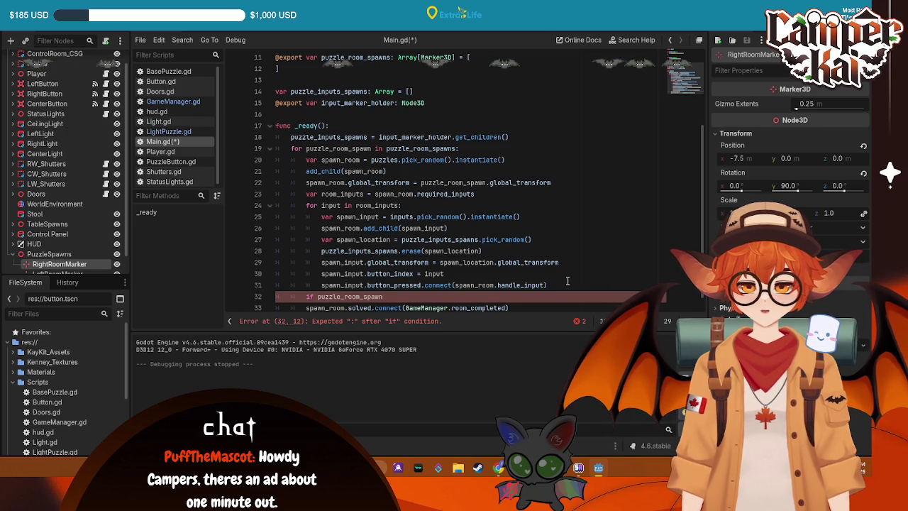
type(" = 0:")
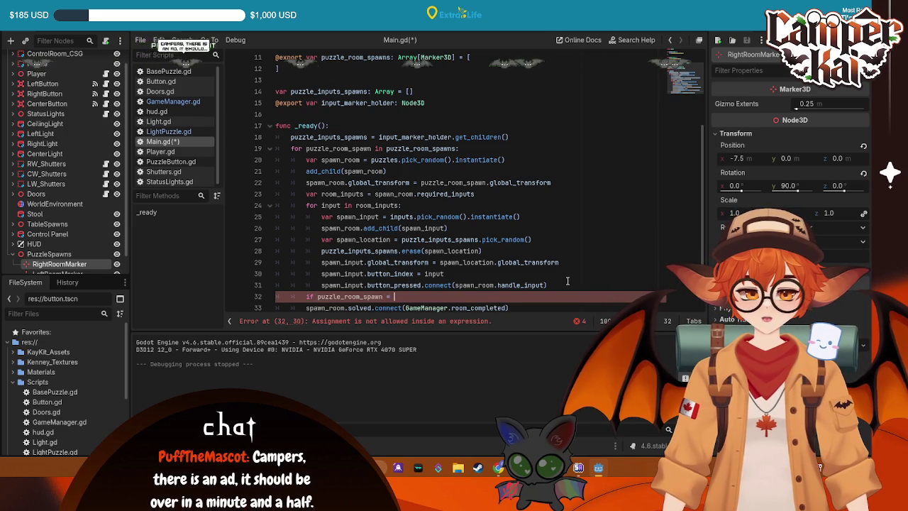
key("Down")
key("Home")
key("Tab")
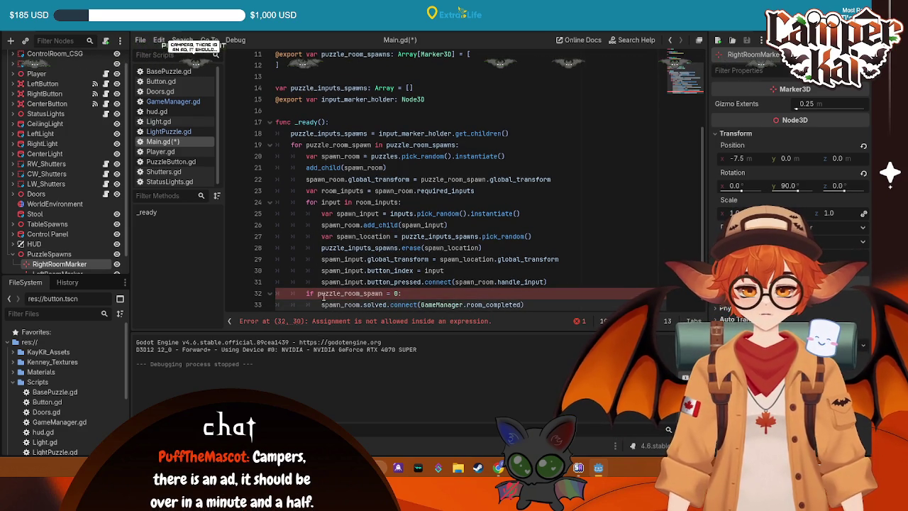
- Correct the equality operator in the if condition on line 32
left_click(392, 295)
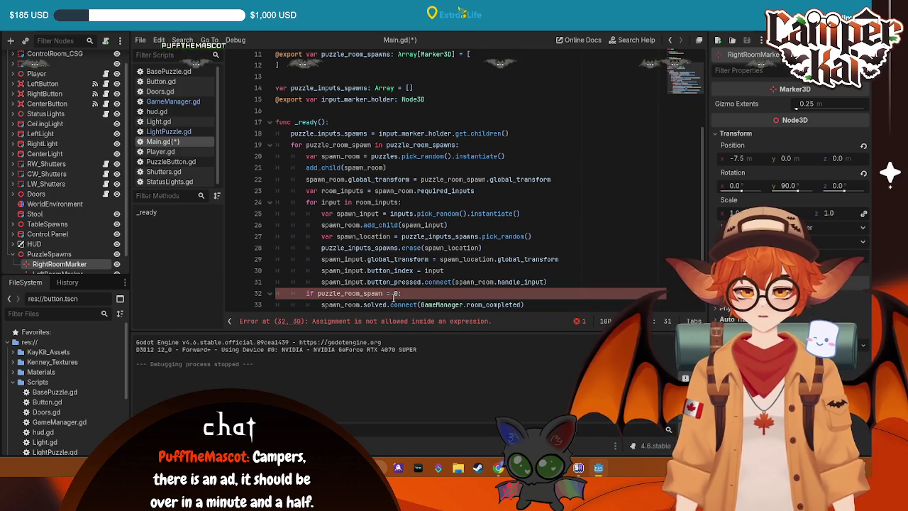
type("=")
key("Left")
key("Left")
key("Left")
key("BackSpace")
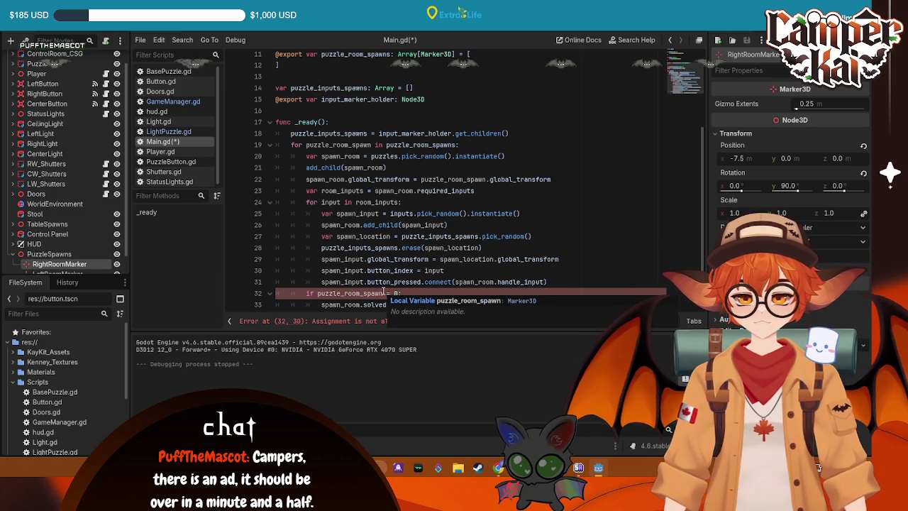
type("=")
left_click(394, 168)
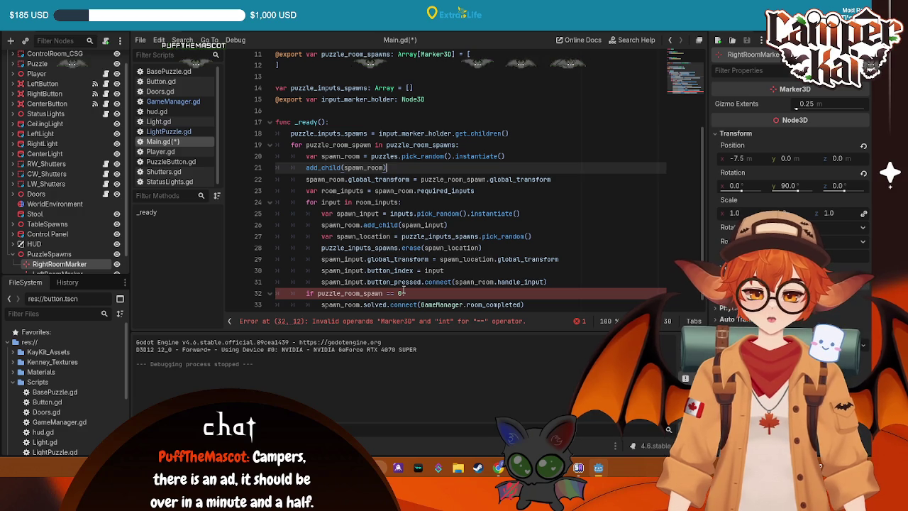
- Rename the loop variable to i, index puzzle_room_spawns[i] on line 22, and save
left_click_drag(371, 144, 306, 144)
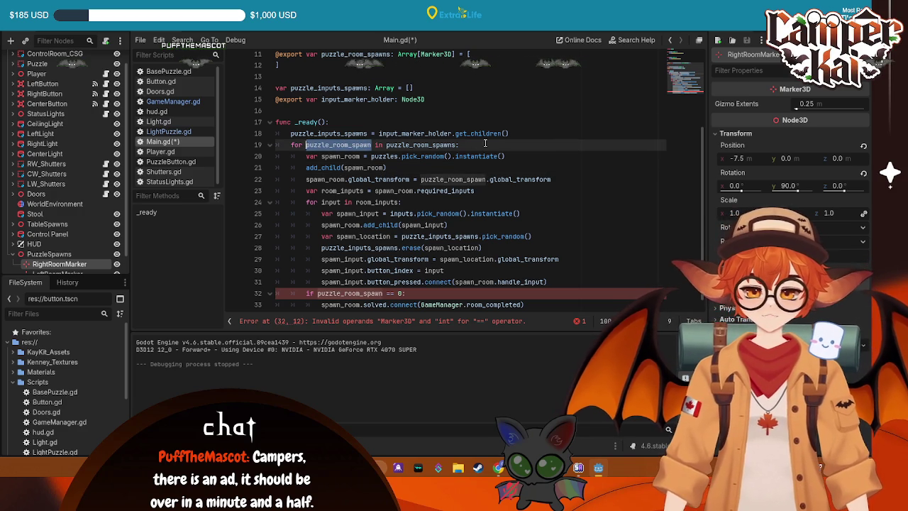
type("i")
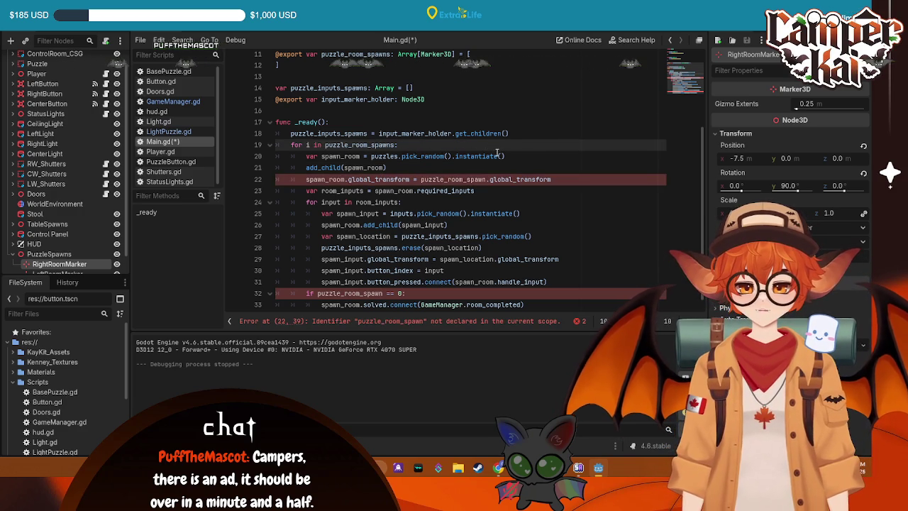
left_click(505, 179)
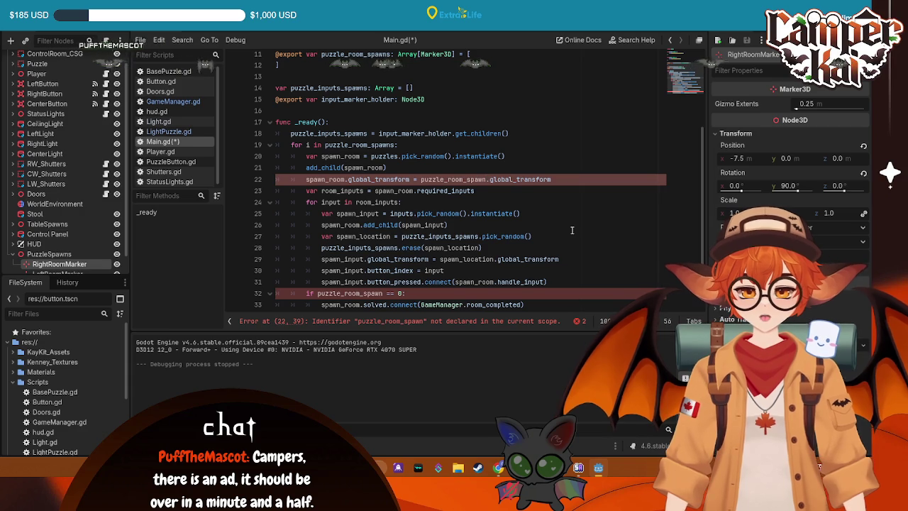
type("s")
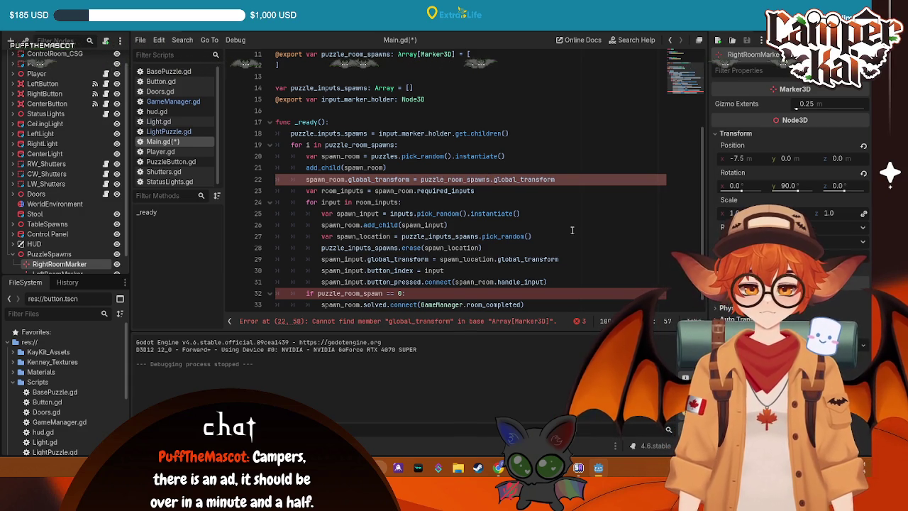
type("[i")
key("ctrl+s")
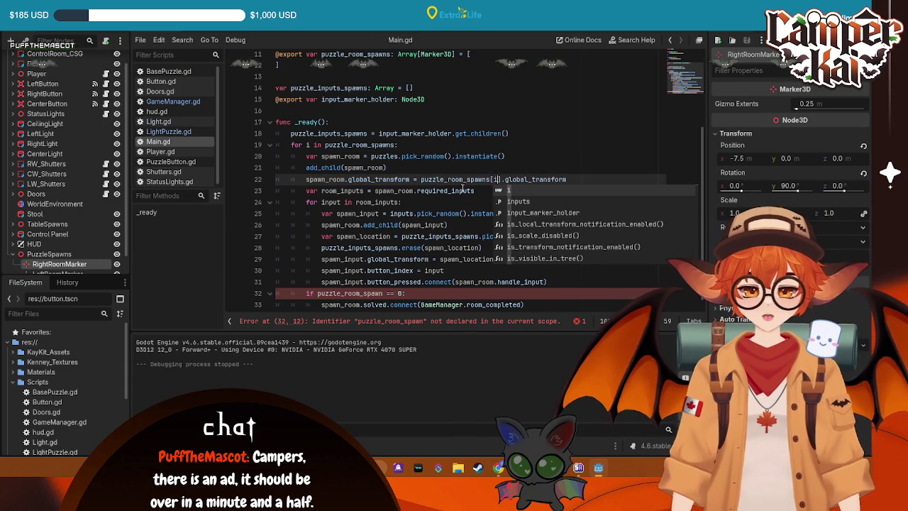
- Change the condition to i == 0 and pass room_completed("Left") in the connection
left_click(386, 293)
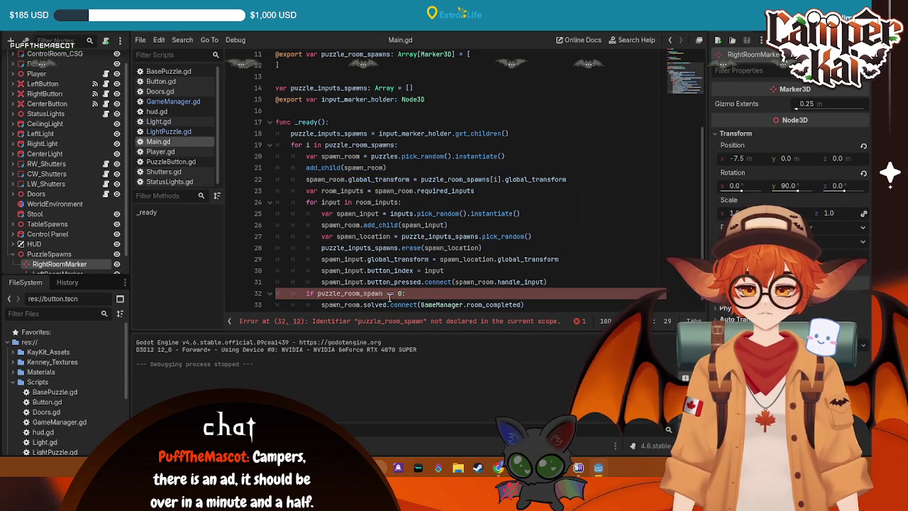
key("ctrl+BackSpace")
type("if i")
left_click(524, 304)
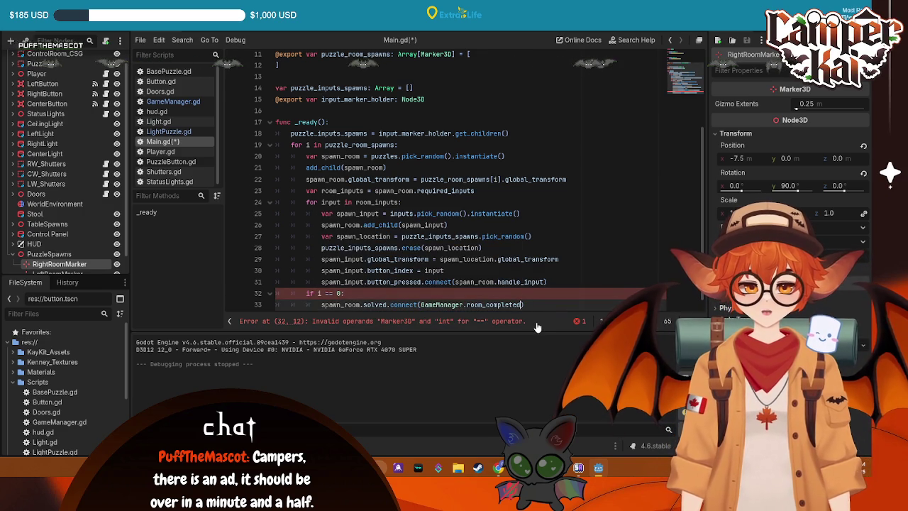
type("(")
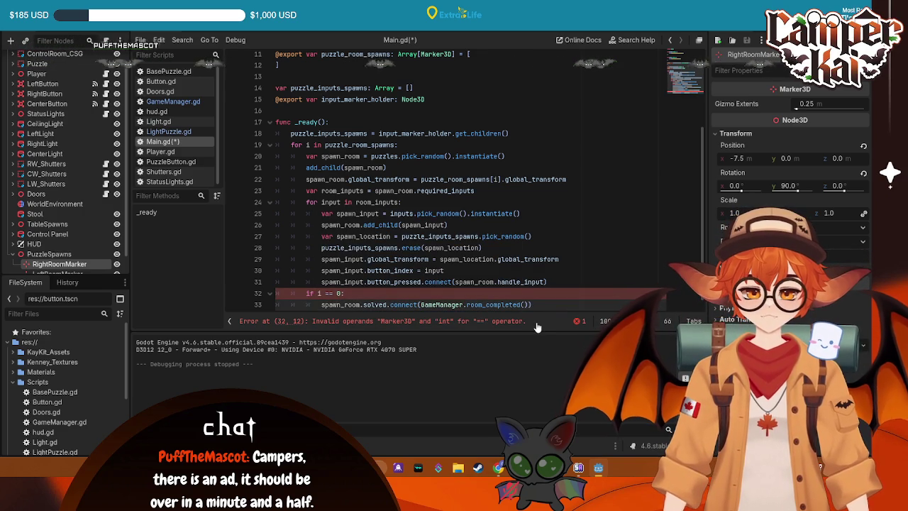
type("\"Left")
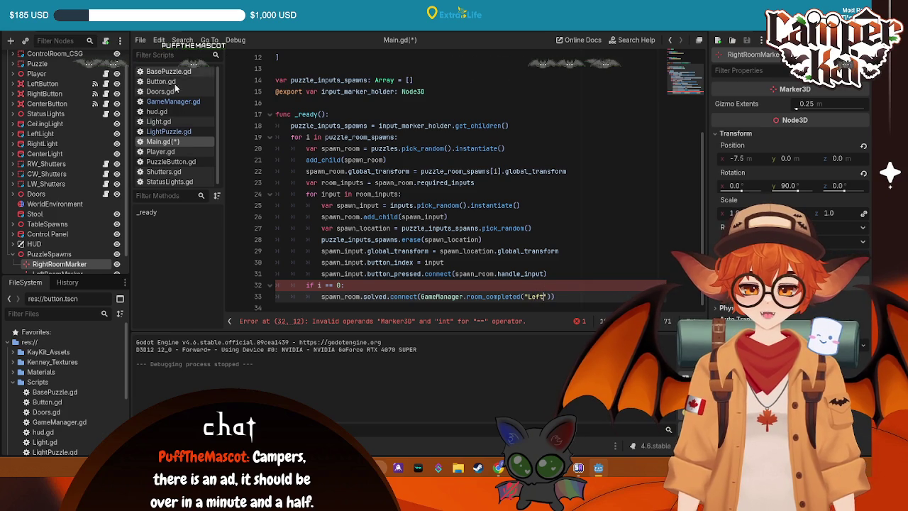
left_click(171, 104)
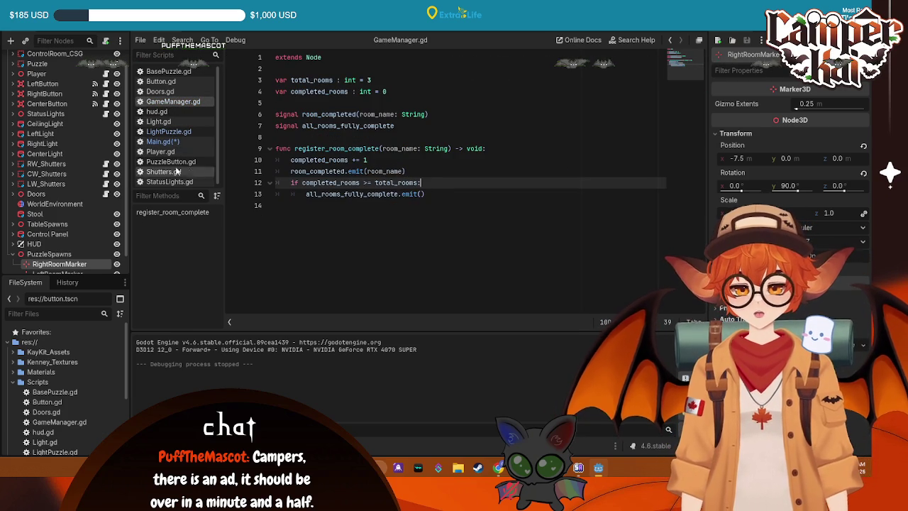
- Check the right_room name in StatusLights.gd, then return to Main.gd by way of GameManager.gd
left_click(170, 180)
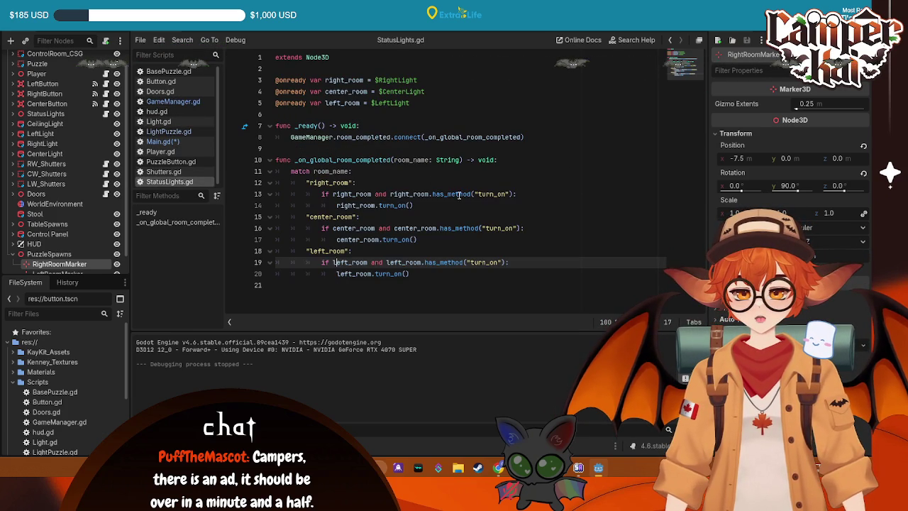
double_click(326, 183)
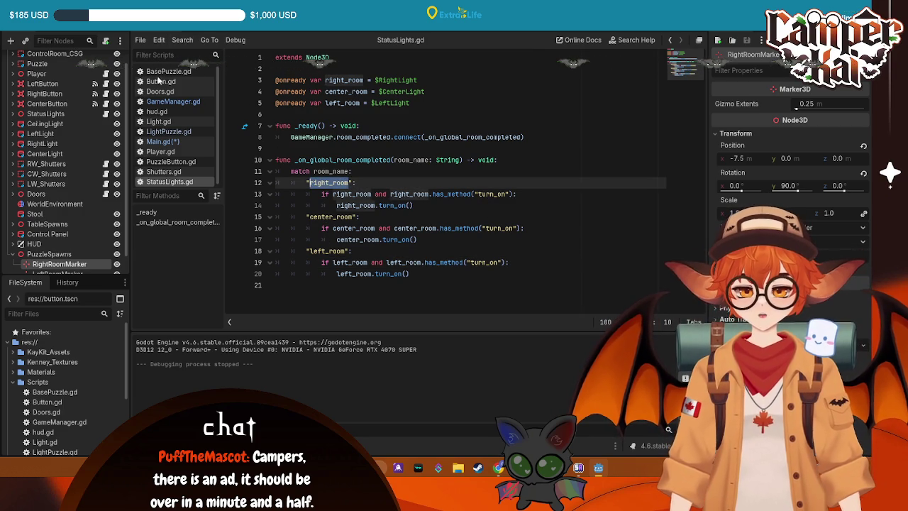
left_click(169, 101)
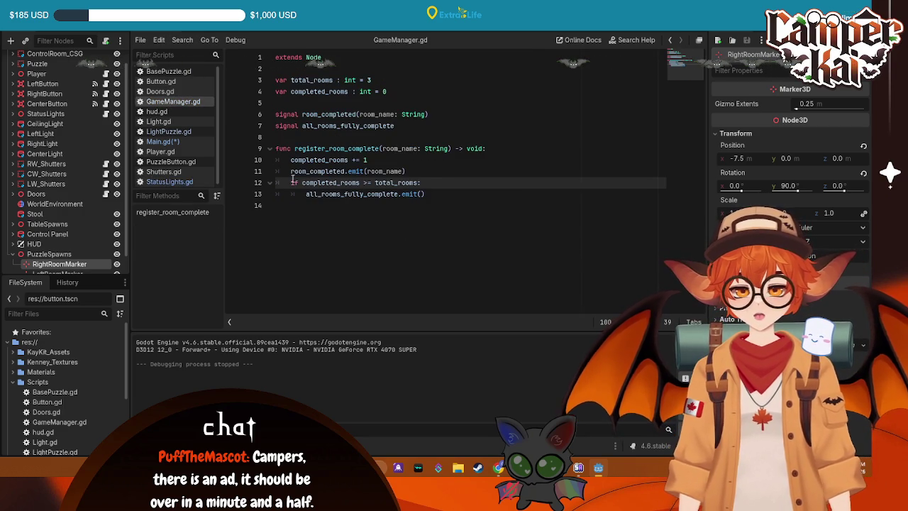
left_click(163, 141)
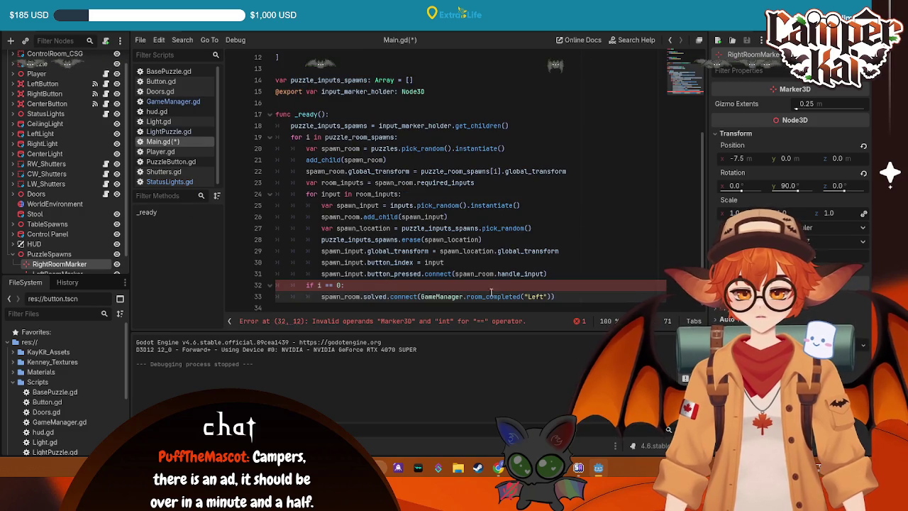
- Rename line 33's room to right_room, fix line 32's comparison to ==, and save
double_click(536, 297)
type("right_room")
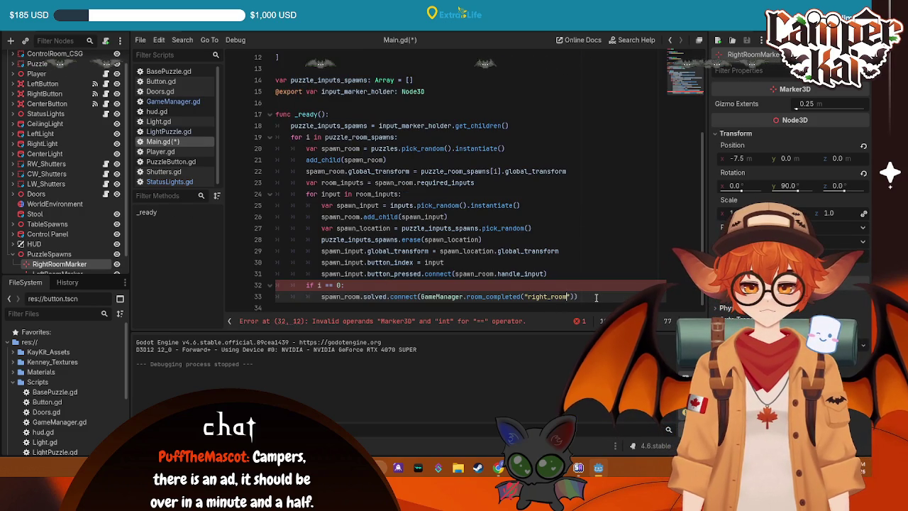
key("End")
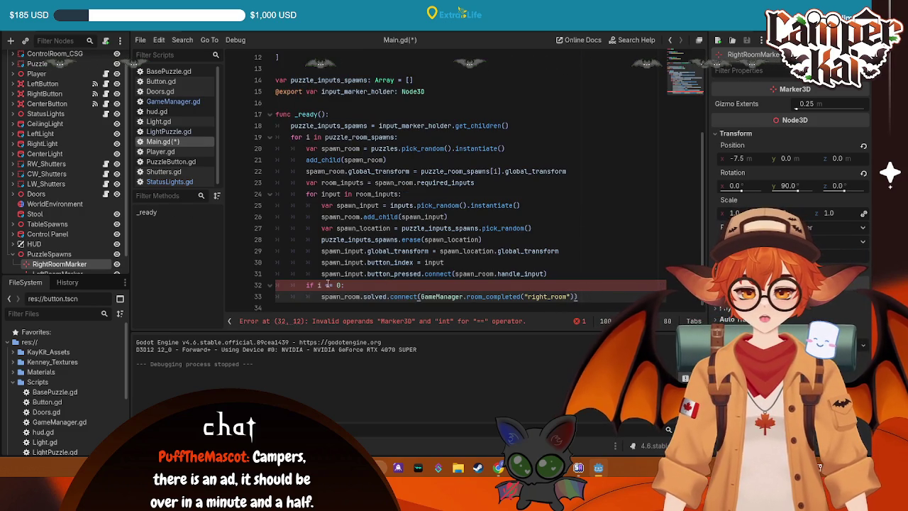
left_click(330, 285)
type("=")
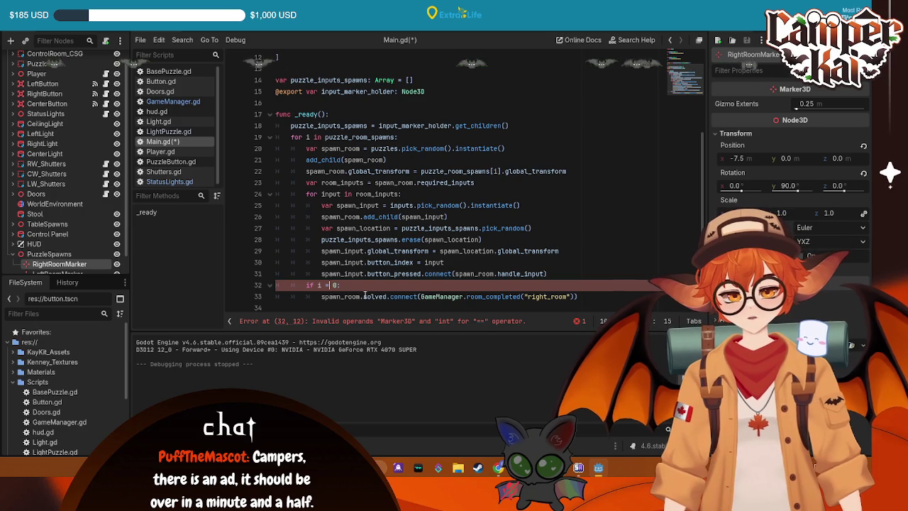
key("BackSpace")
key("BackSpace")
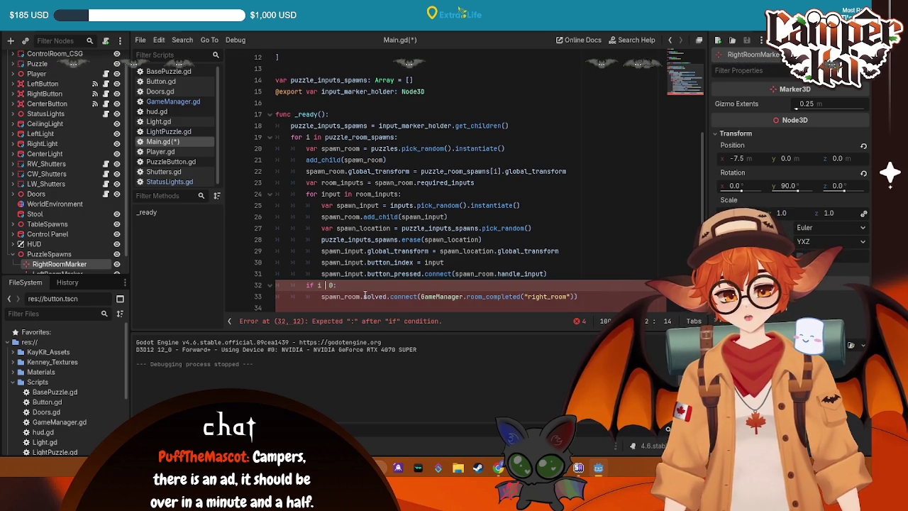
type("==")
key("ctrl+s")
left_click(305, 159)
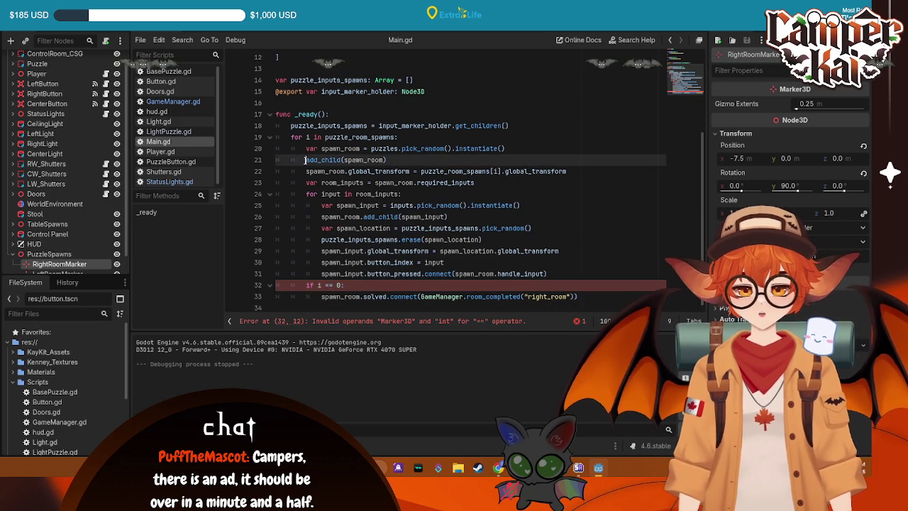
- Add an 'elif i == 1:' branch below the right_room connection
left_click(360, 287)
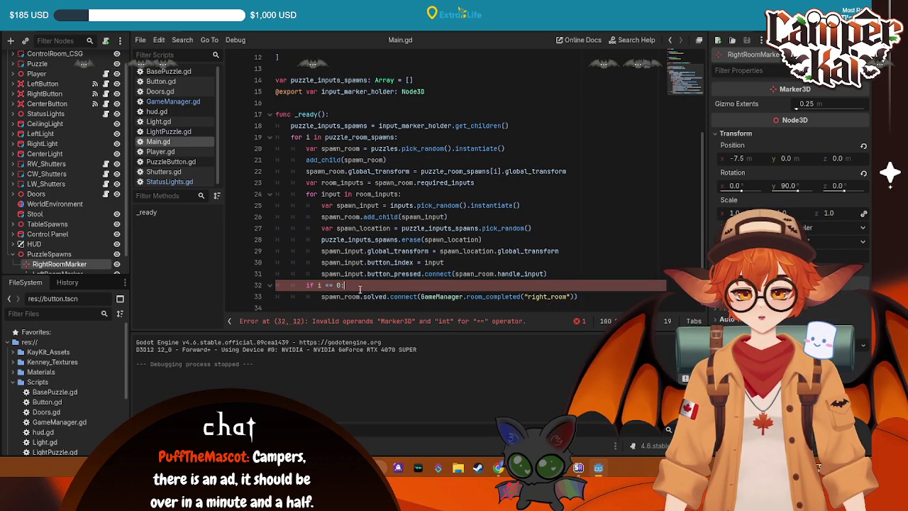
left_click(581, 296)
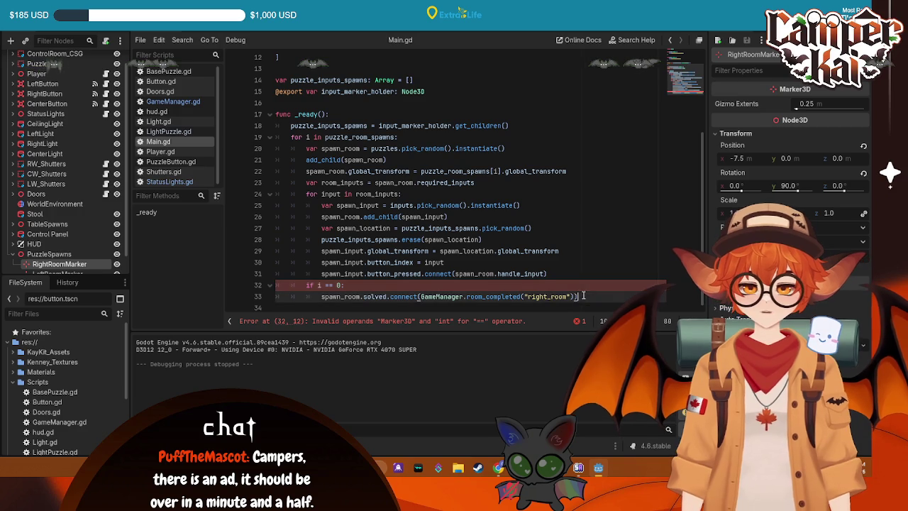
key("Return")
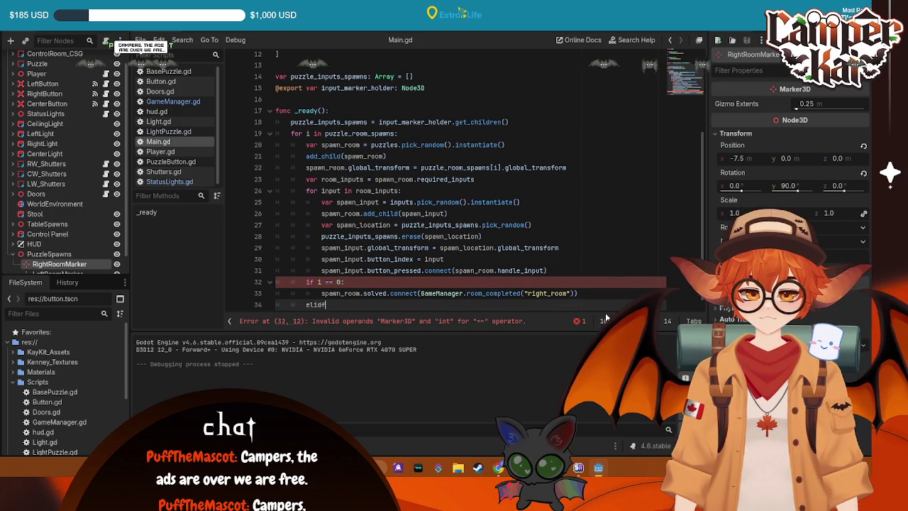
type("elifd i == 1:")
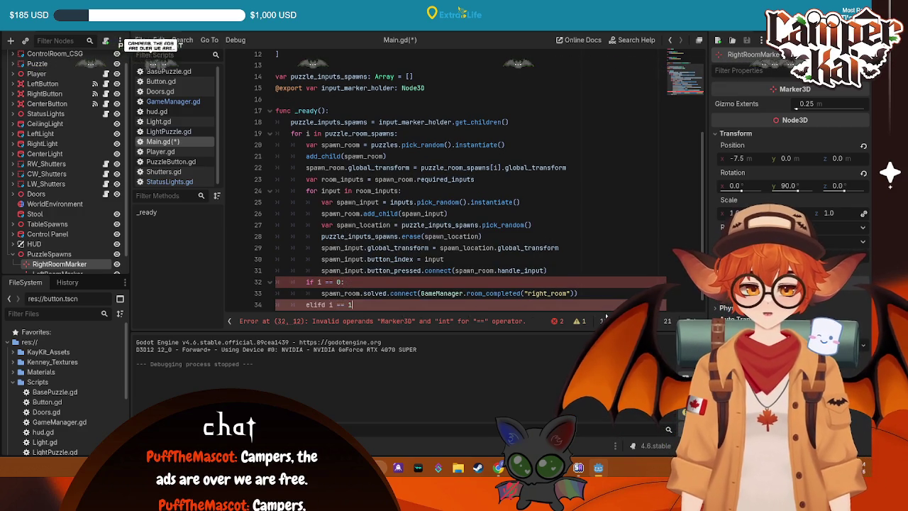
key("Return")
- Copy the connect statement into the i == 1 branch and change it to center_room
left_click(580, 284)
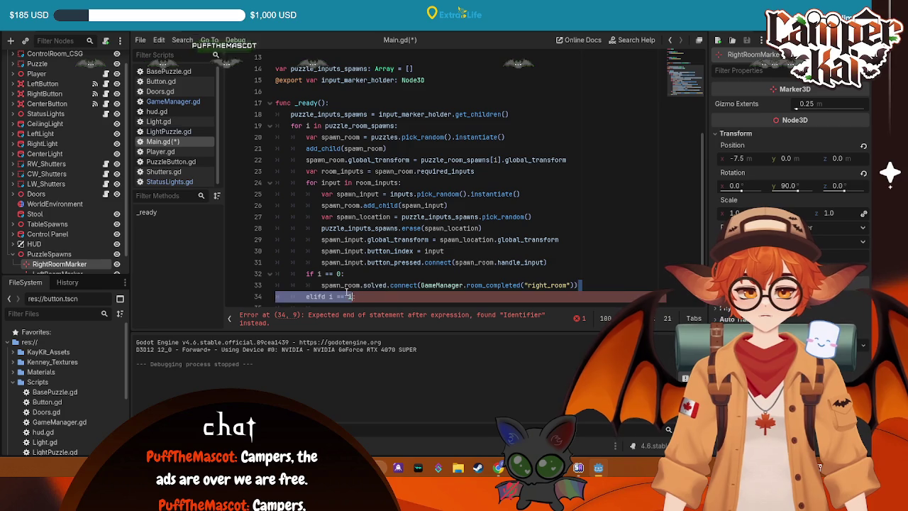
key("shift+Home")
key("ctrl+c")
left_click(389, 307)
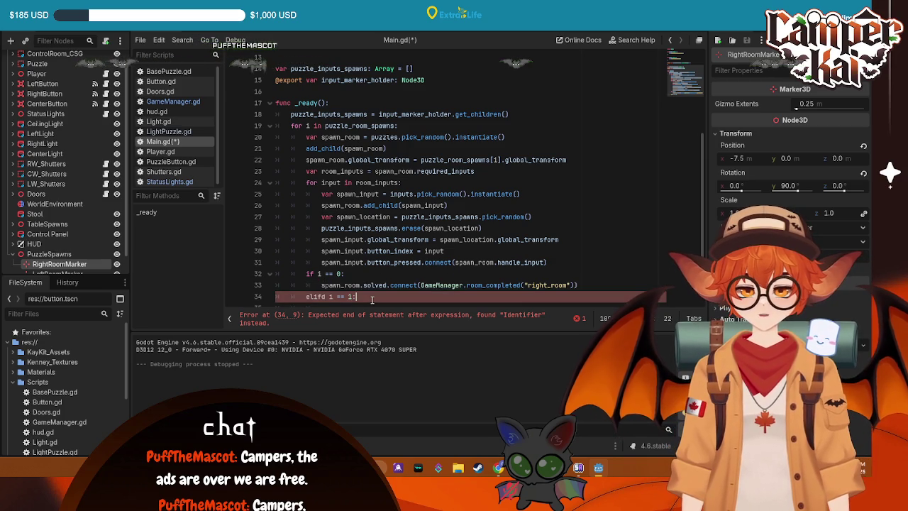
key("ctrl+v")
left_click_drag(547, 299, 531, 299)
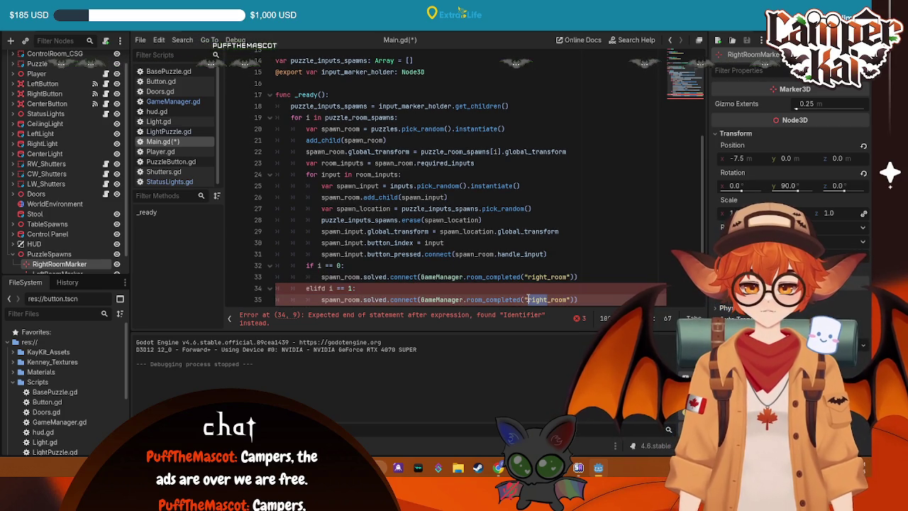
type("center")
left_click(585, 298)
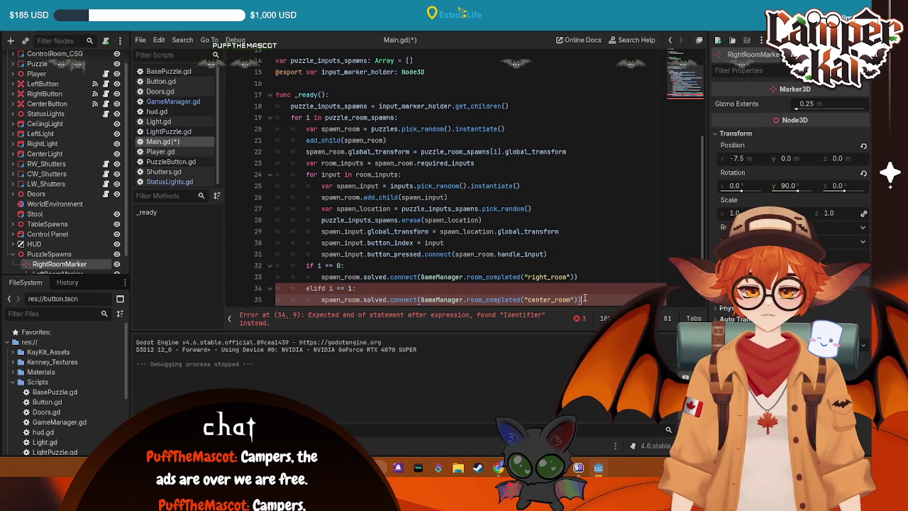
key("Return")
key("BackSpace")
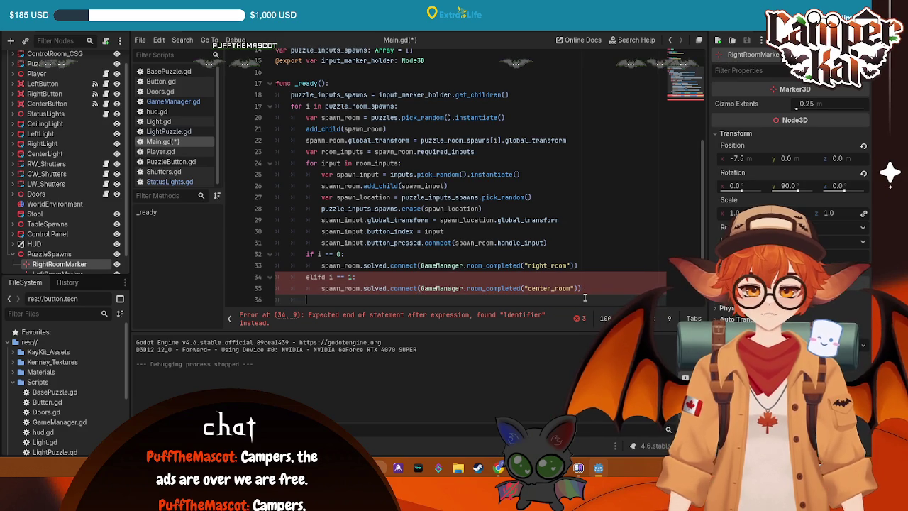
- Correct the elifd typo to elif and start another elif on line 36
left_click(326, 277)
key("BackSpace")
left_click(336, 299)
scroll(337, 300, "up", 1)
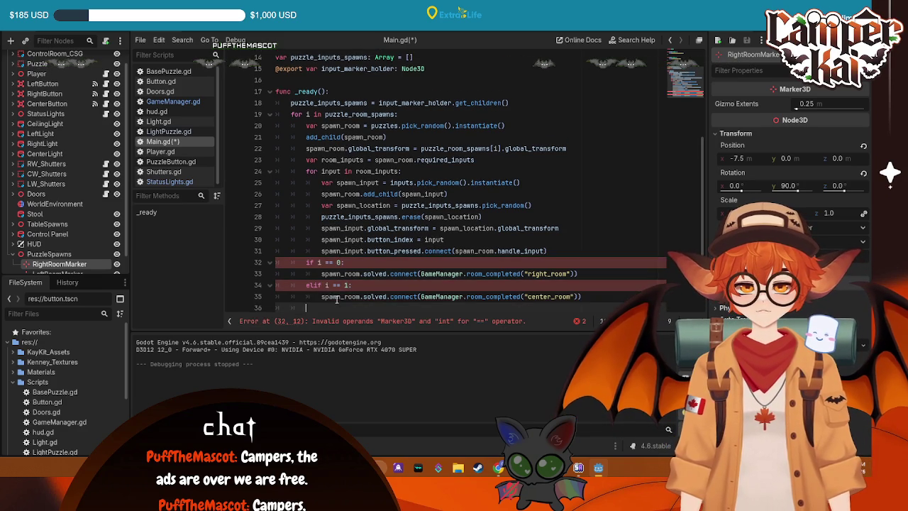
type("elifd")
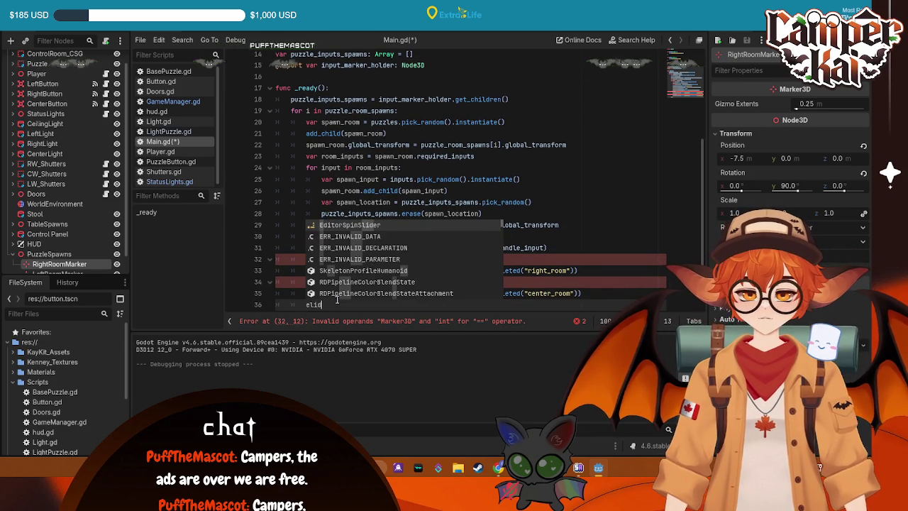
key("BackSpace")
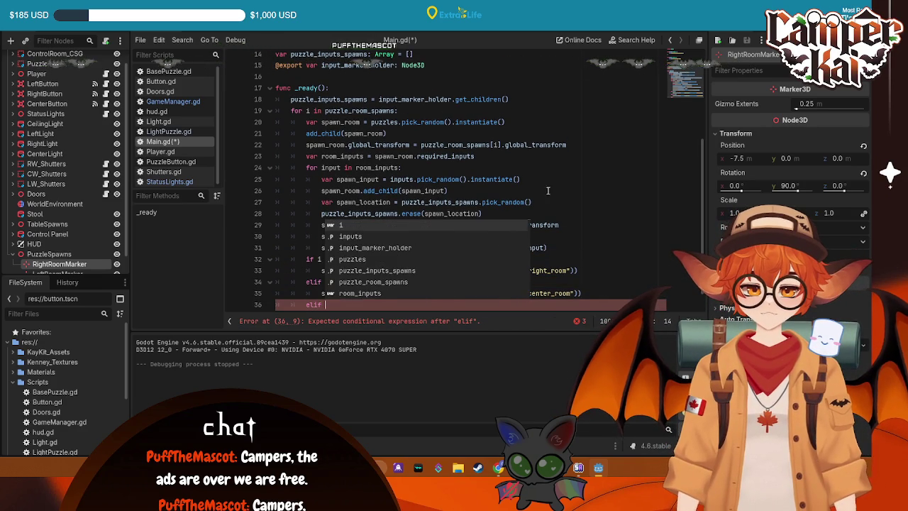
- Complete the i == 2 branch with a left_room connection, save, and select the whole script
left_click(335, 303)
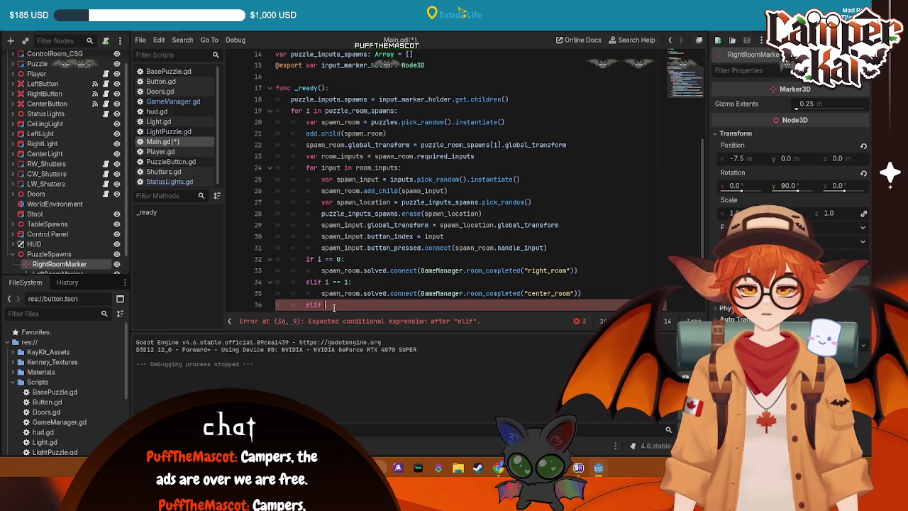
type("i == 2:")
key("Return")
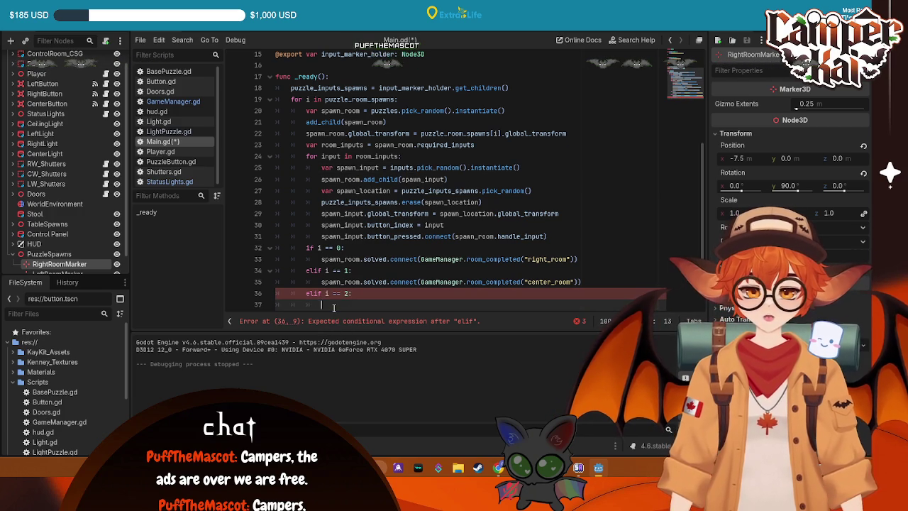
key("ctrl+v")
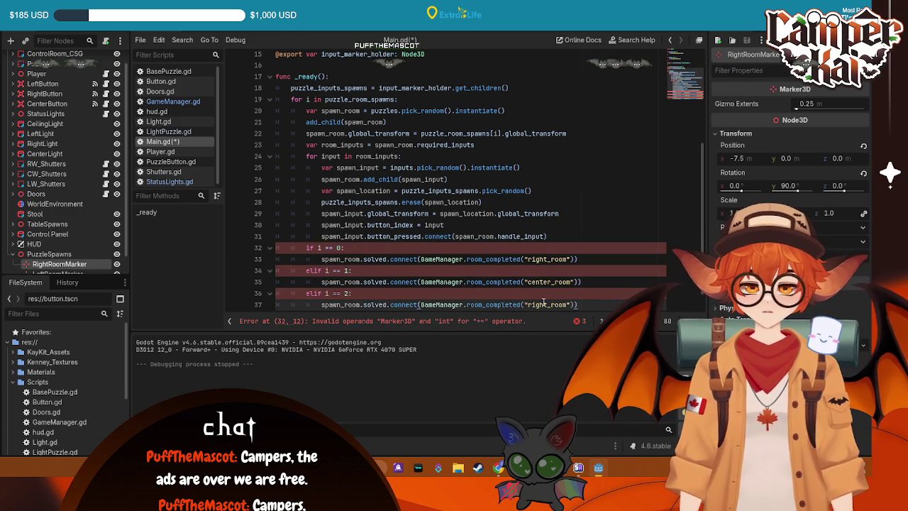
type("left")
key("ctrl+s")
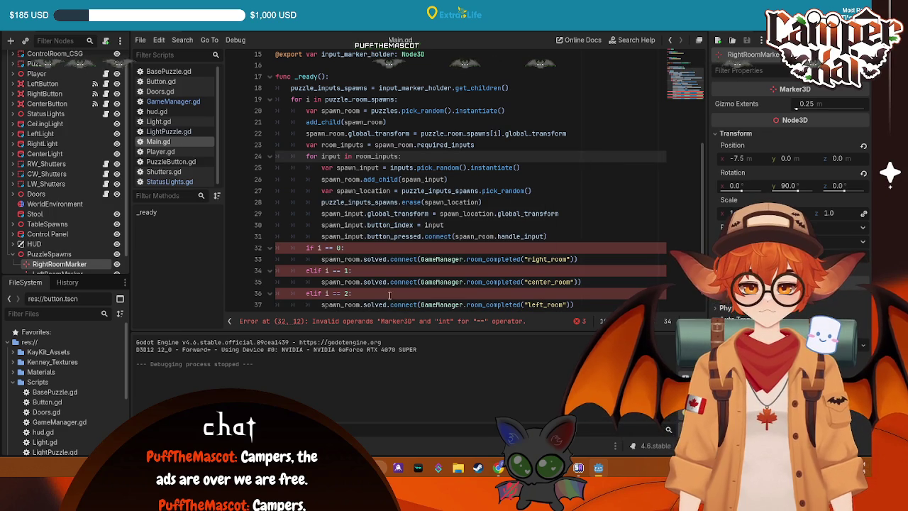
scroll(390, 295, "down", 1)
mouse_move(574, 285)
left_mouse_down()
mouse_move(426, 284)
mouse_move(276, 91)
left_mouse_up()
left_click_drag(203, 57, 276, 56)
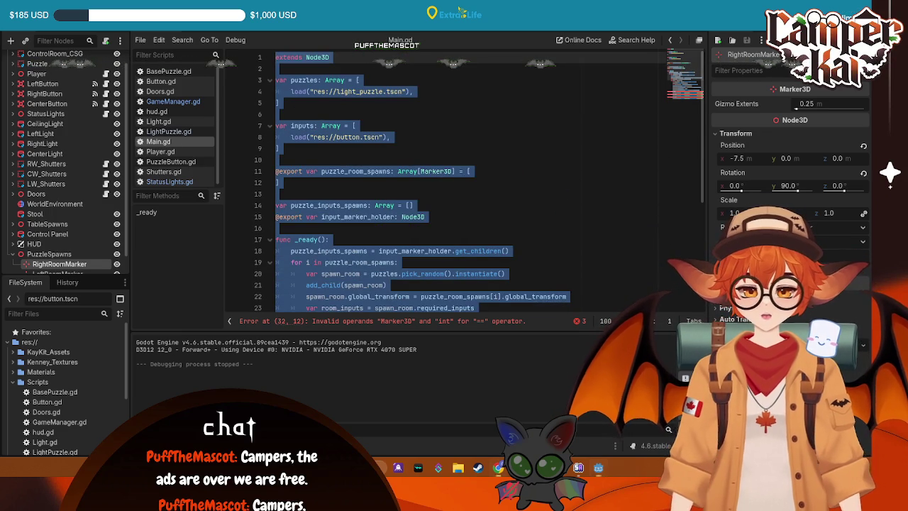
scroll(602, 175, "down", 5)
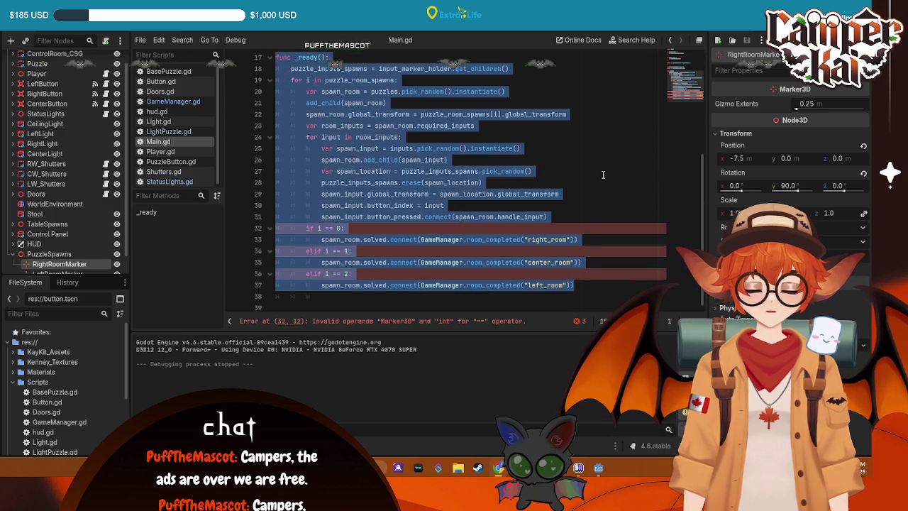
left_click(602, 175)
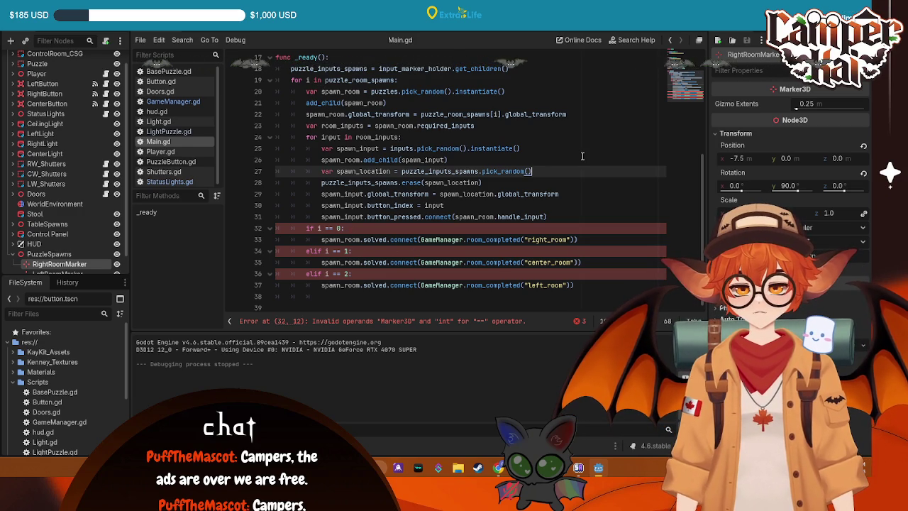
left_click(381, 324)
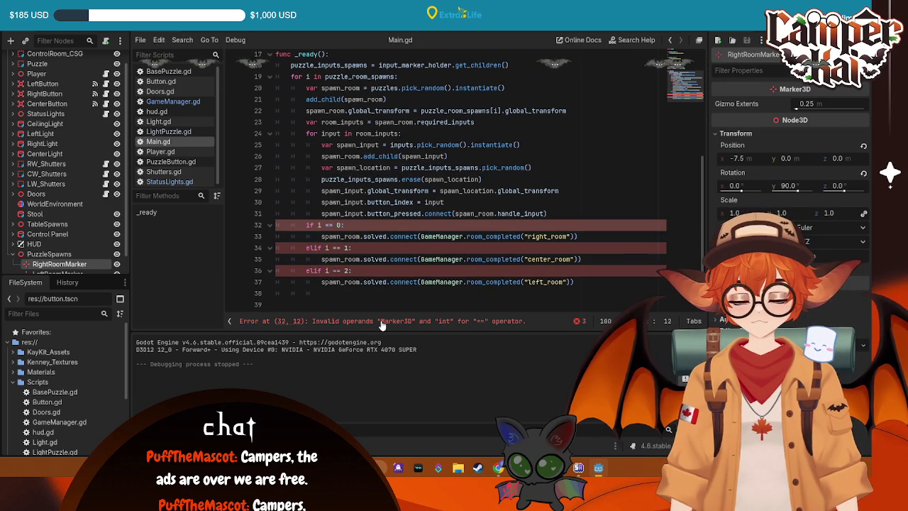
left_click(320, 224)
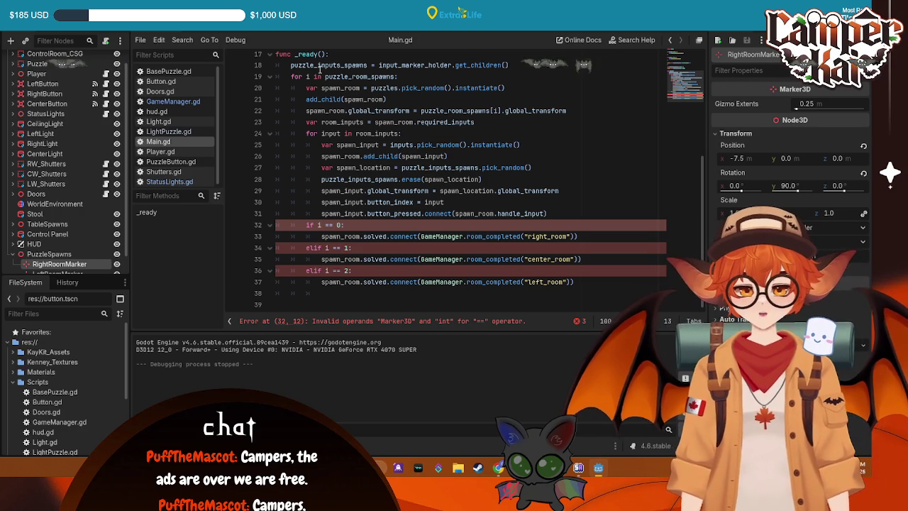
- Change line 19 to loop over range(puzzle_room_spawns), save Main.gd, and run the project
left_click(322, 76)
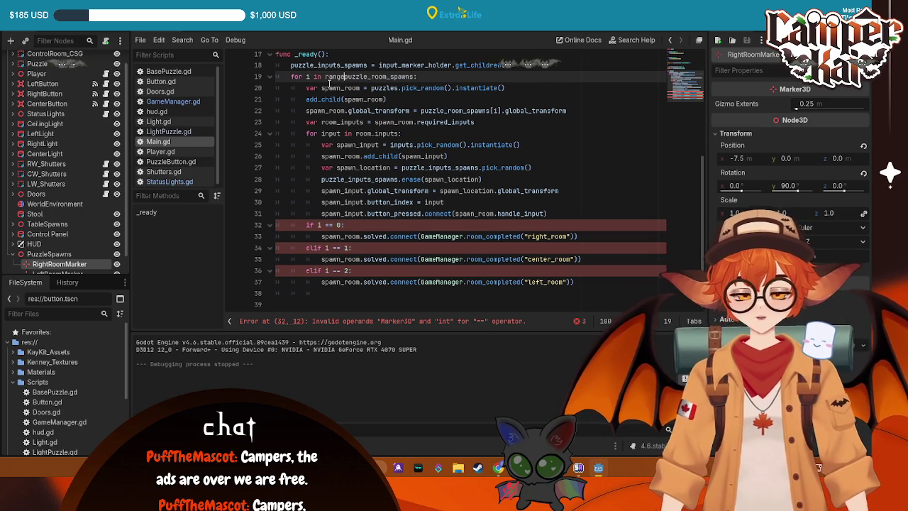
key("Right")
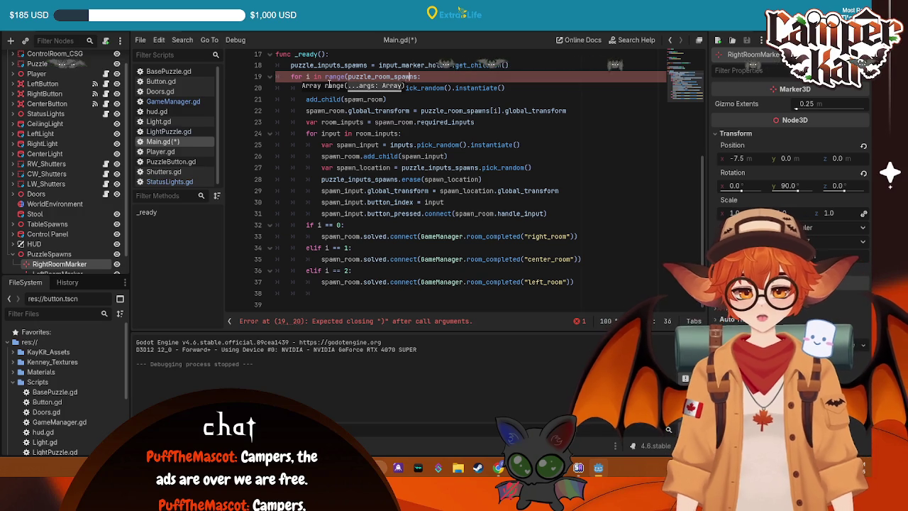
key("Right")
key("Right")
key("Right")
type(")")
key("ctrl+s")
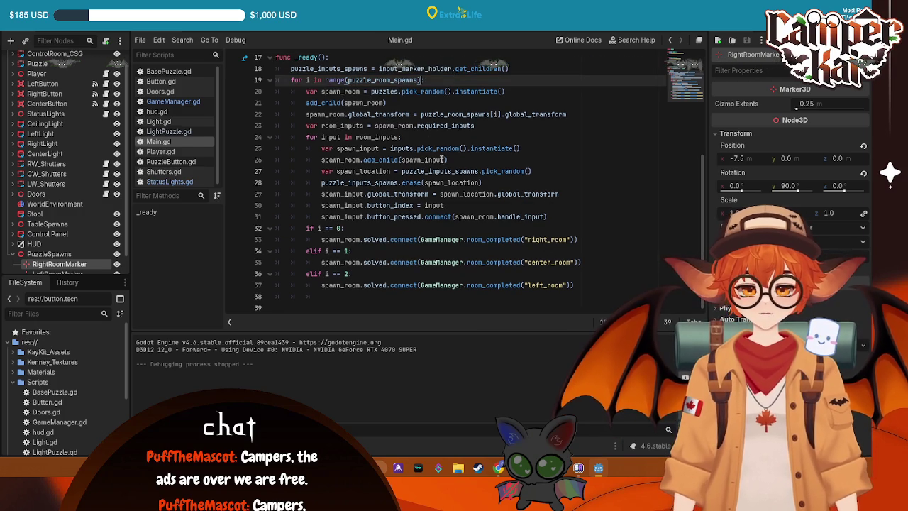
key("F5")
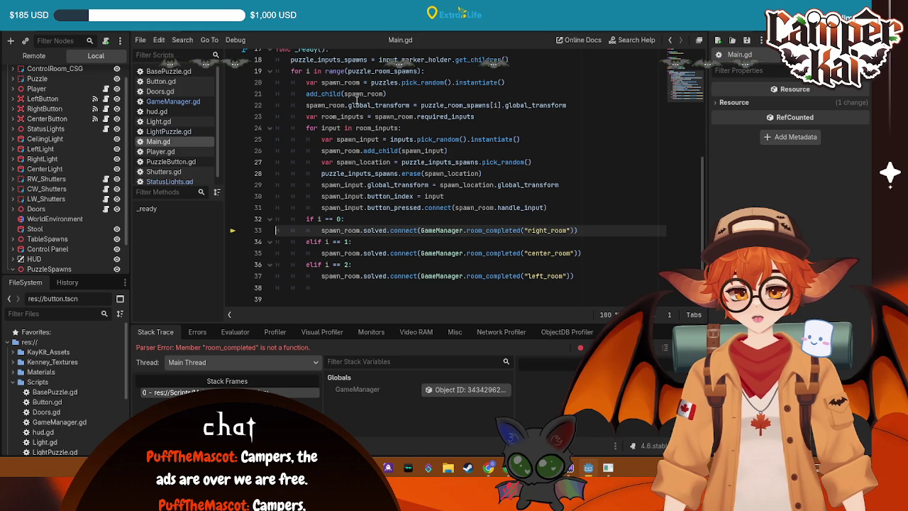
- Select the room_completed signal declaration on line 6 of GameManager.gd
left_click(170, 102)
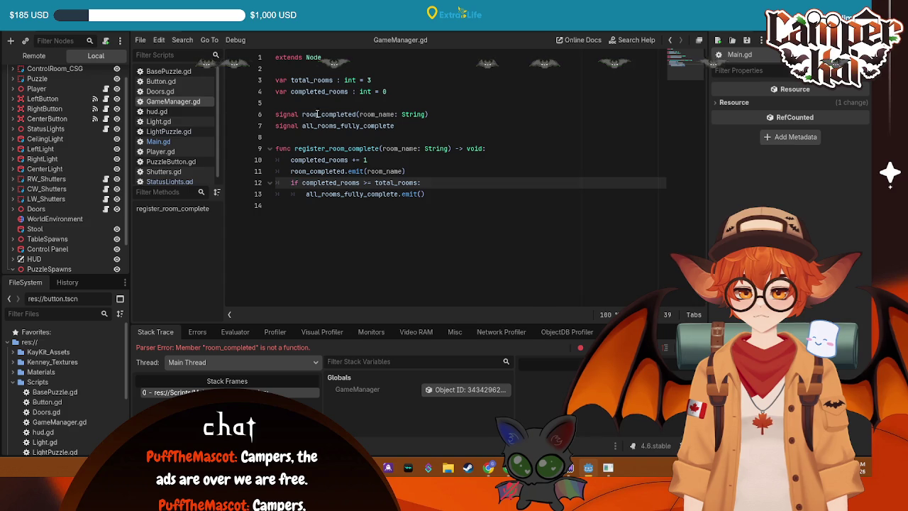
left_click_drag(302, 114, 357, 113)
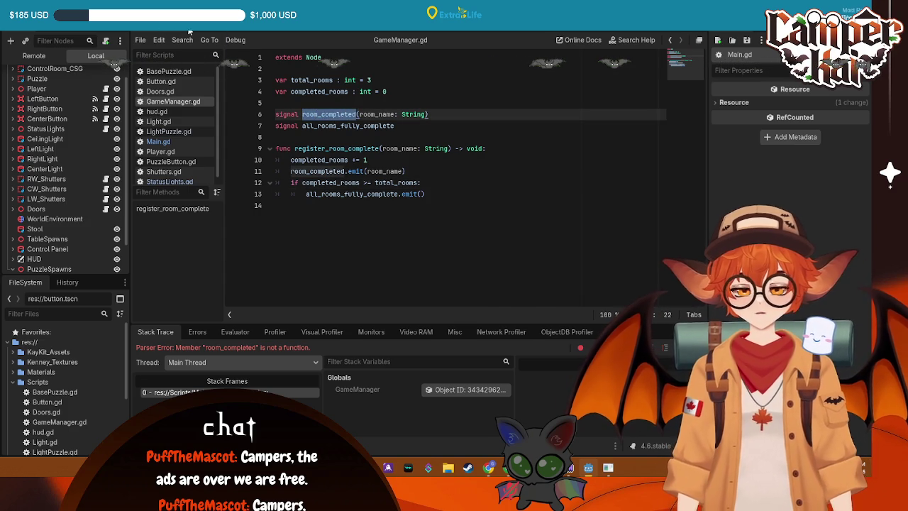
key("ctrl+Tab")
key("ctrl+Tab")
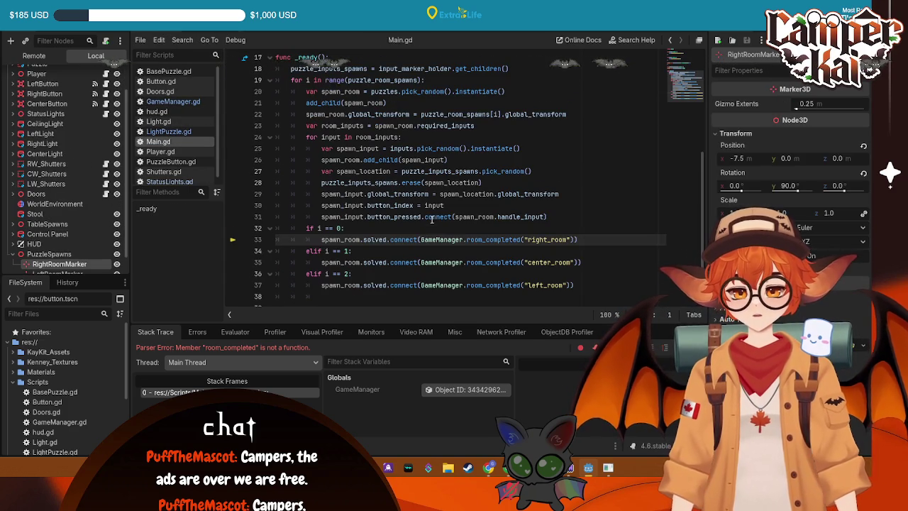
- Remove the right_room, center_room and left_room arguments from lines 33, 35 and 37
scroll(531, 257, "down", 1)
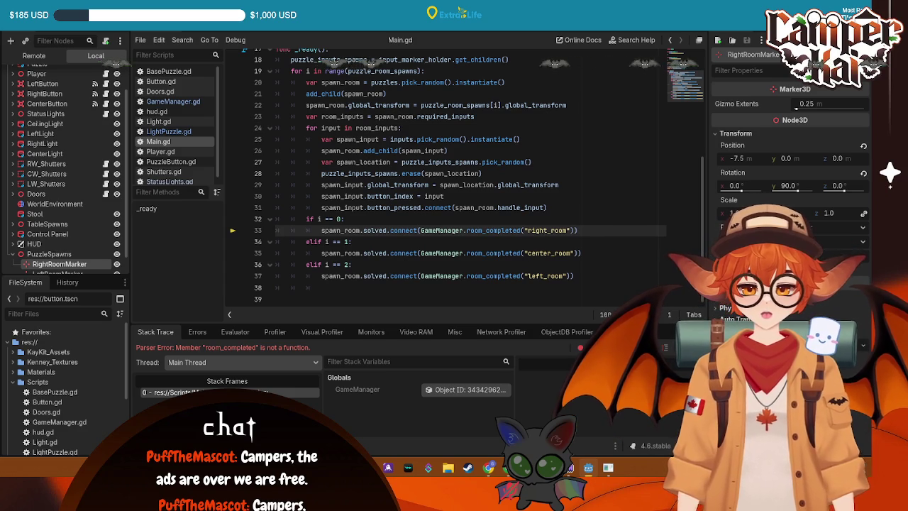
left_click_drag(576, 230, 524, 229)
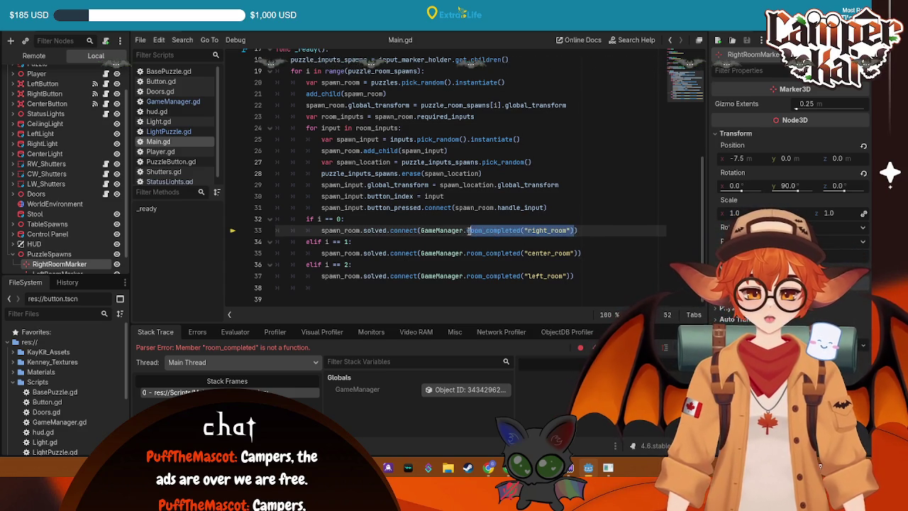
key("BackSpace")
left_click_drag(577, 252, 525, 253)
key("BackSpace")
left_click_drag(571, 276, 524, 276)
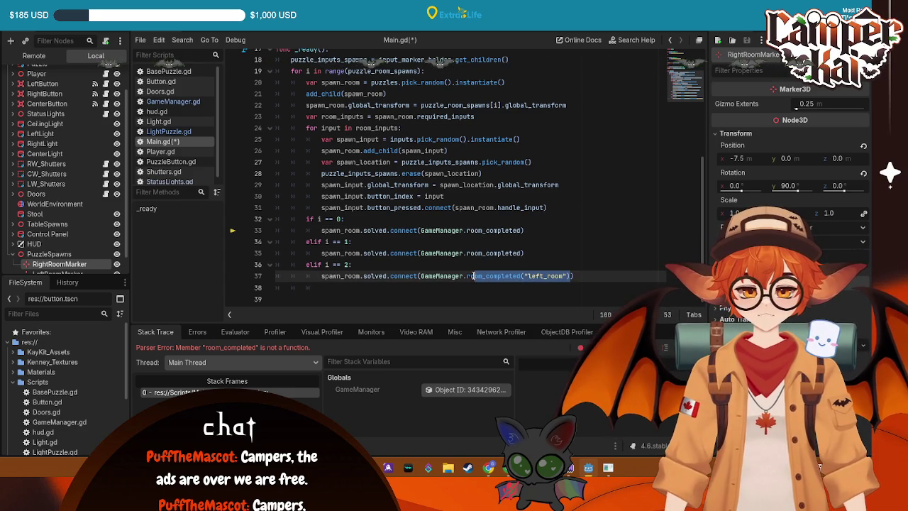
key("BackSpace")
- Save the script and scene, dismissing the load errors messages
key("ctrl+s")
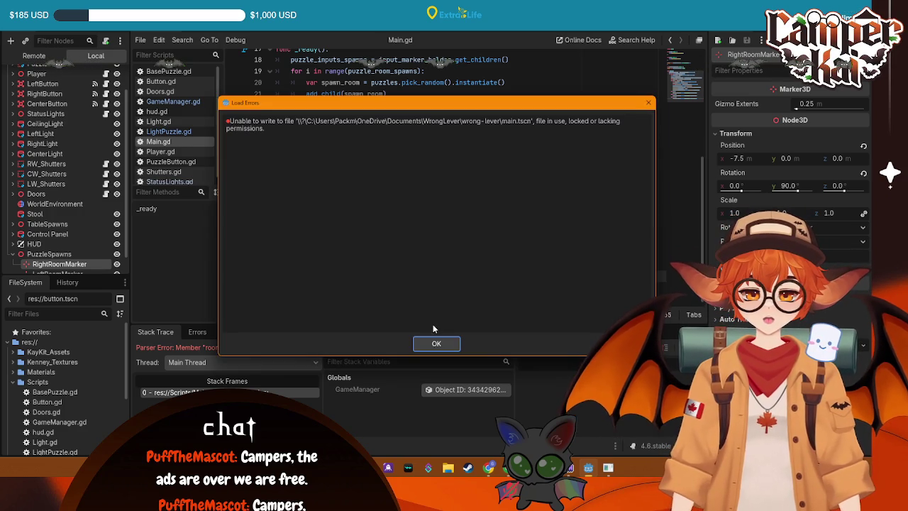
left_click(437, 344)
key("ctrl+s")
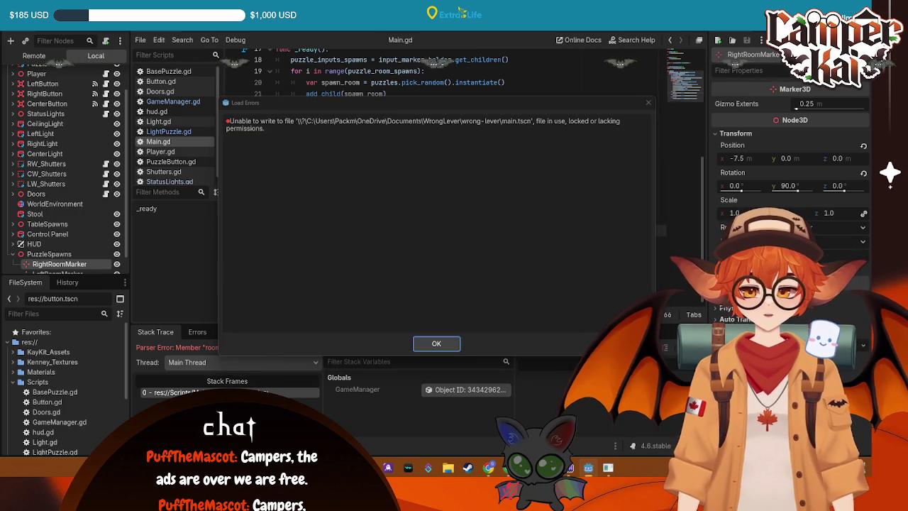
left_click(649, 103)
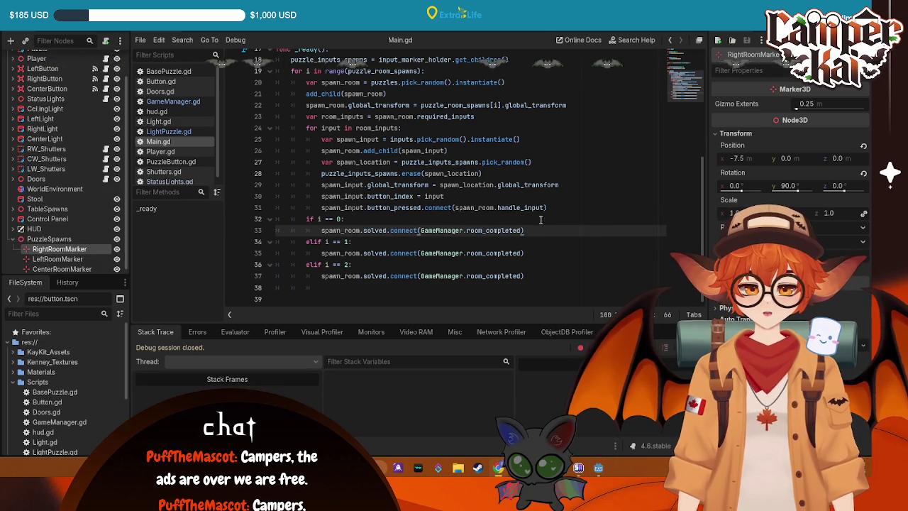
key("Left")
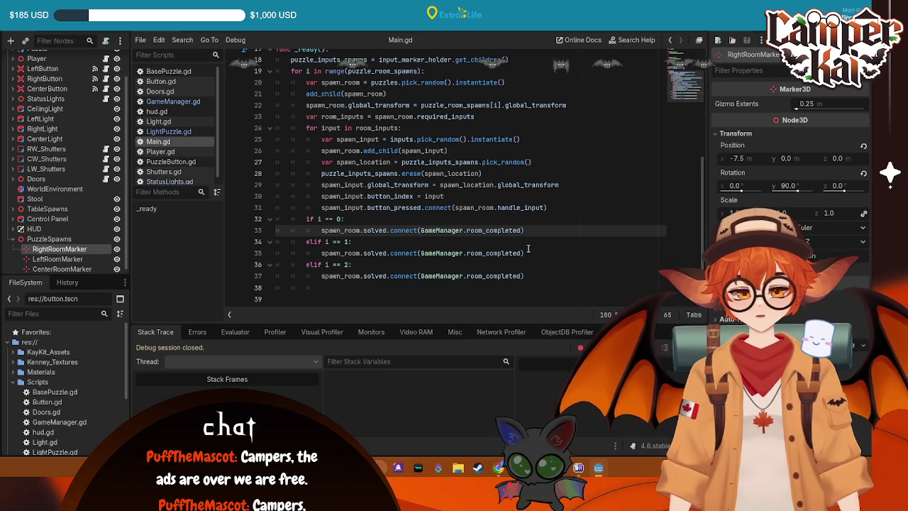
- Append .bind("right_room") to line 33's connection and copy it
type("bind")
key("BackSpace")
key("BackSpace")
key("BackSpace")
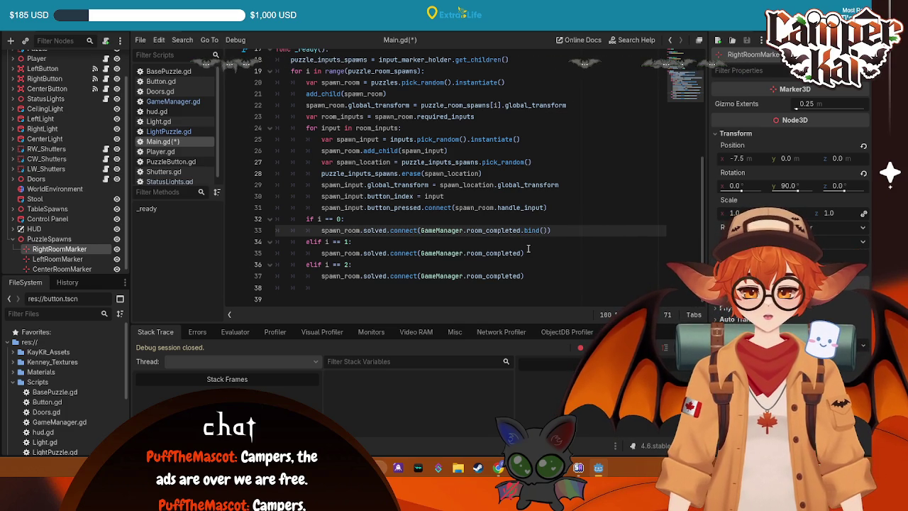
type("right_room\"")
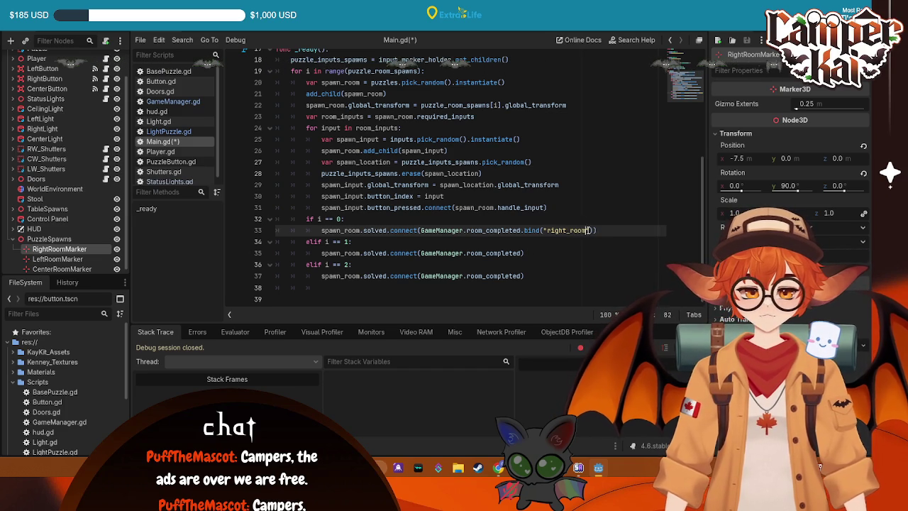
left_click_drag(590, 230, 523, 231)
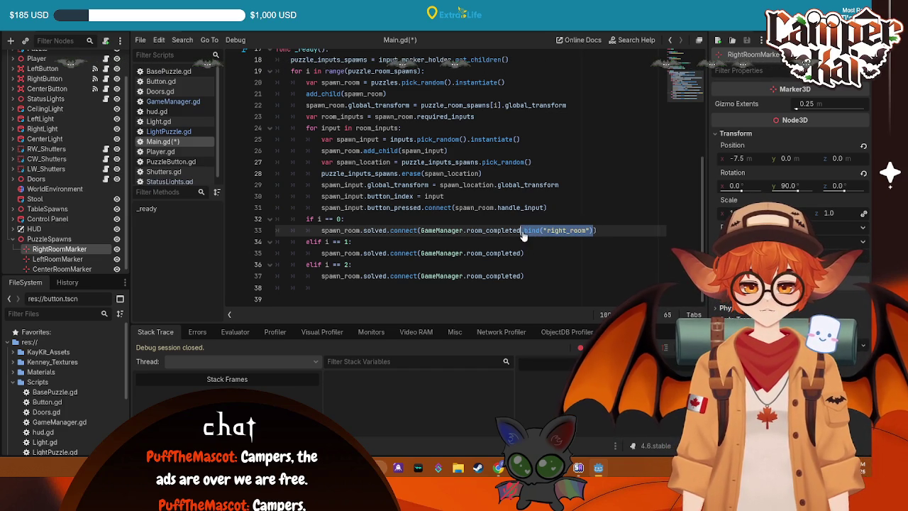
key("ctrl+c")
- Add the binding to lines 35 and 37 as center_room and left_room, save, and run
left_click(522, 254)
key("ctrl+v")
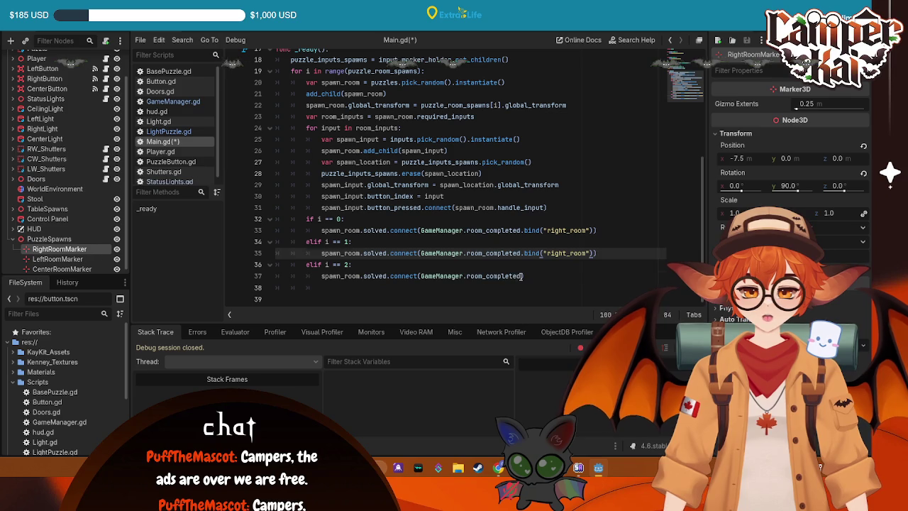
key("Down")
key("Down")
key("Left")
key("ctrl+v")
left_click(557, 253)
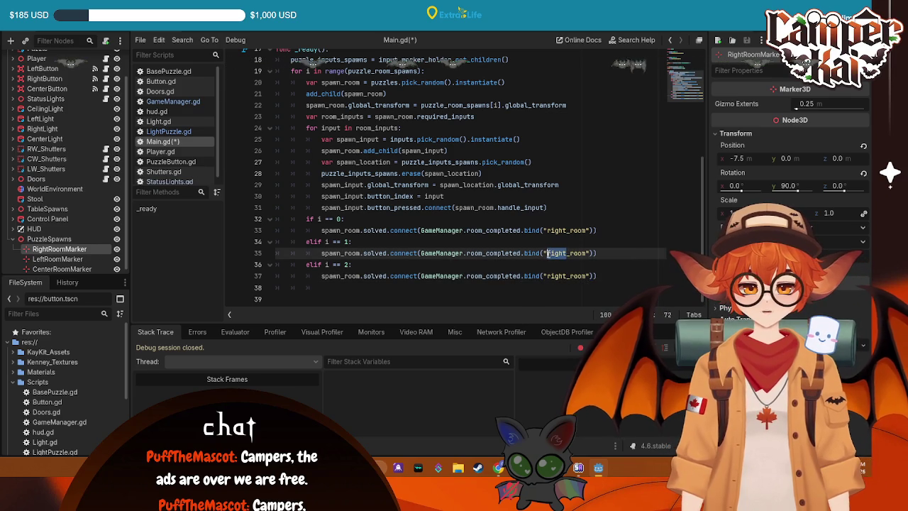
type("center")
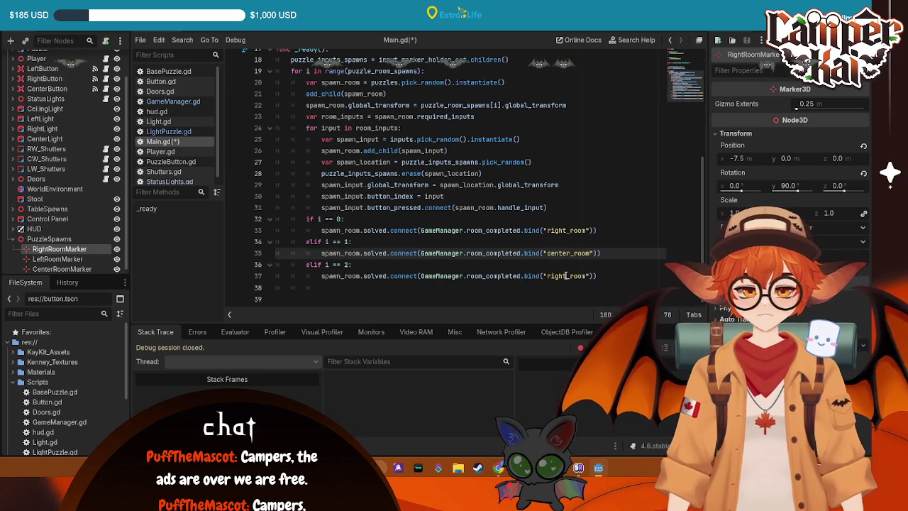
left_click_drag(566, 276, 547, 276)
type("left")
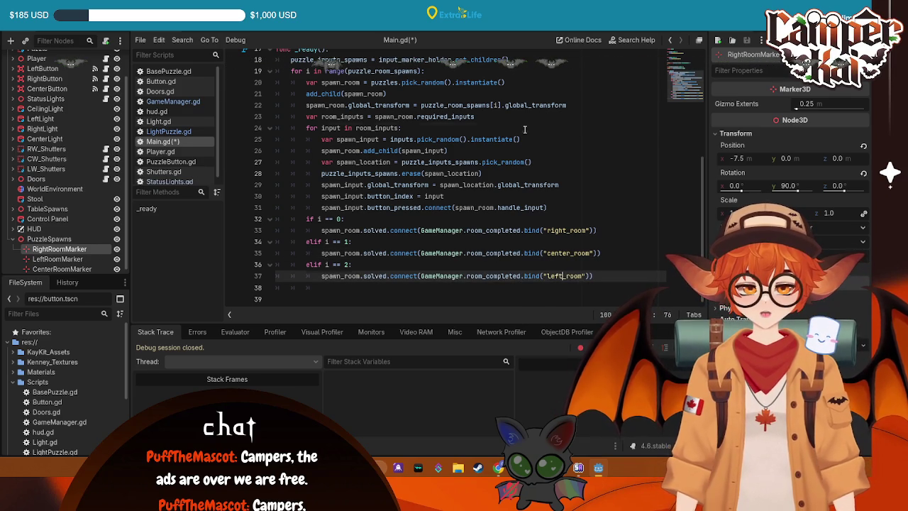
key("ctrl+s")
left_click(526, 129)
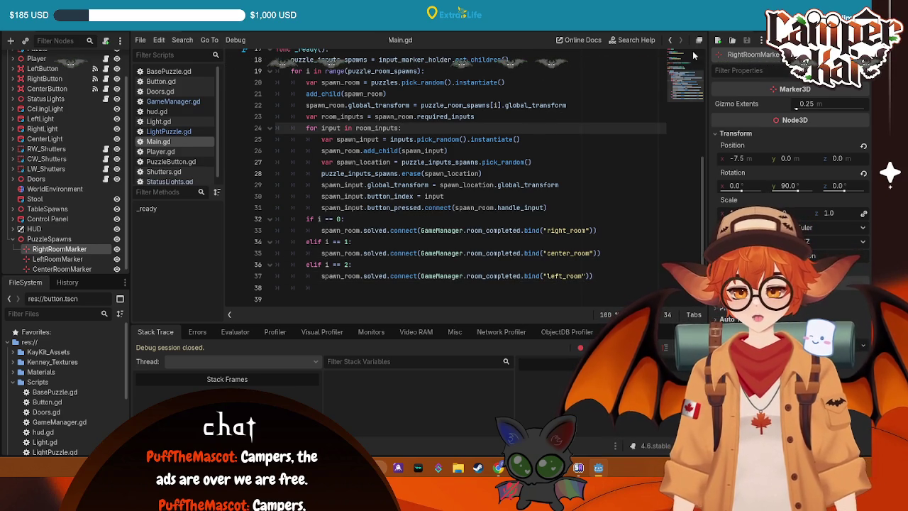
key("F5")
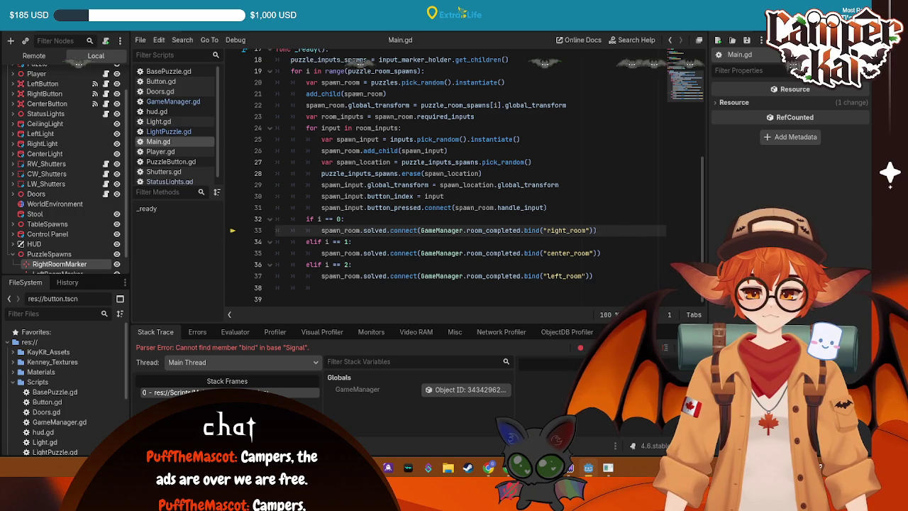
- Review GameManager.gd, LightPuzzle.gd and StatusLights.gd, ending on GameManager's register_room_complete function
left_click(173, 102)
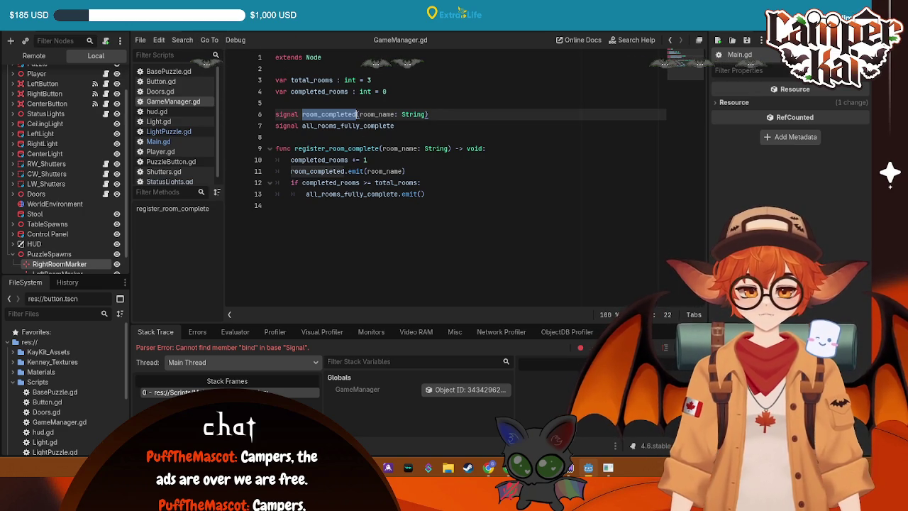
left_click(168, 132)
left_click(319, 305)
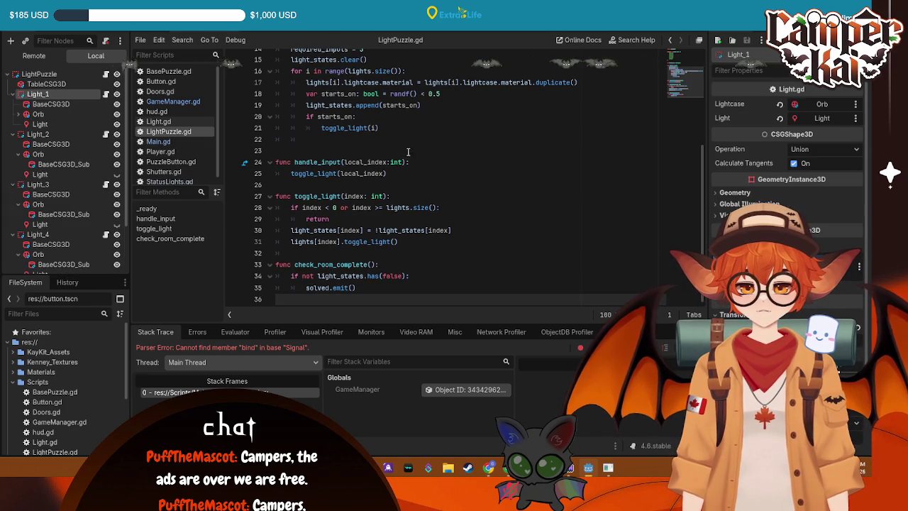
left_click(169, 182)
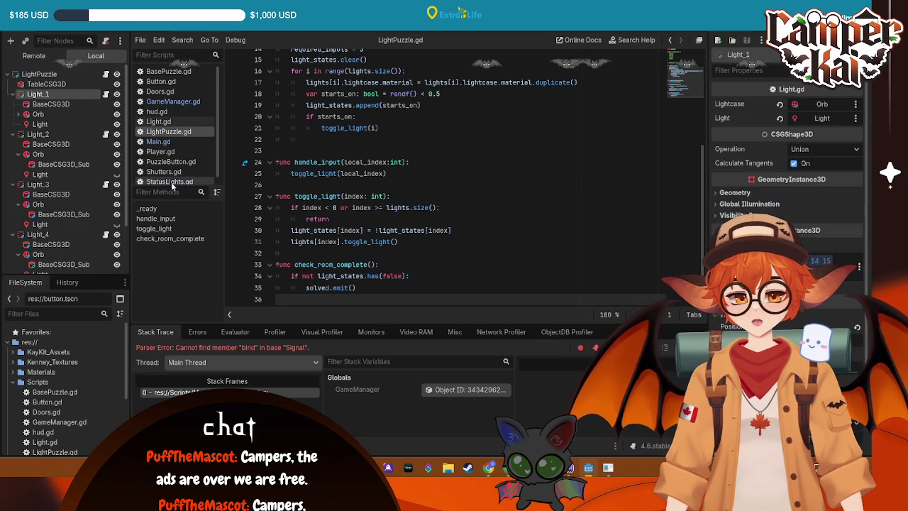
double_click(309, 182)
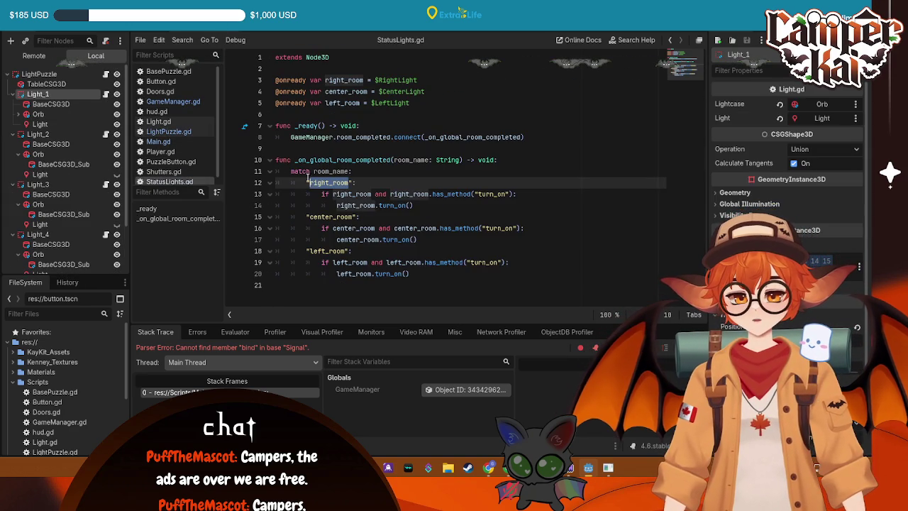
left_click(173, 101)
left_click(419, 148)
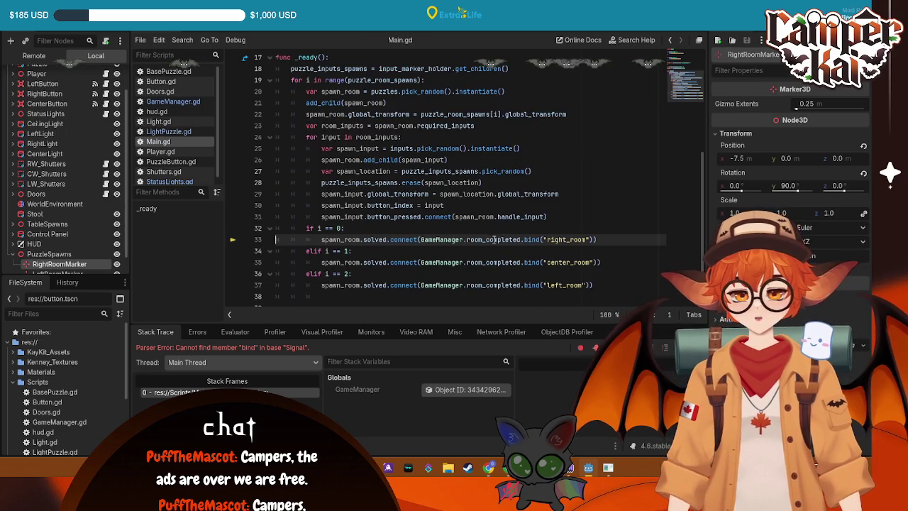
- Replace room_completed with register_room_complete on lines 33, 35 and 37 of Main.gd
left_click(169, 101)
left_click_drag(295, 148, 373, 148)
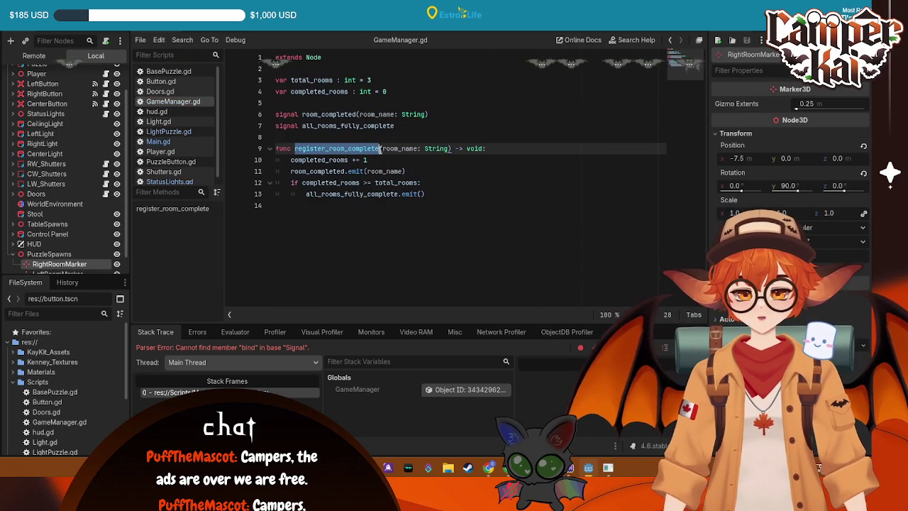
left_click(170, 142)
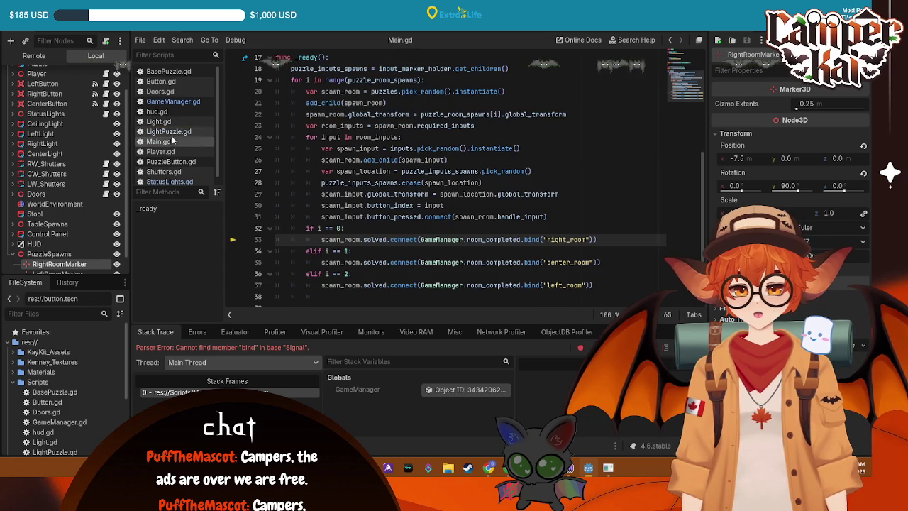
left_click(461, 232)
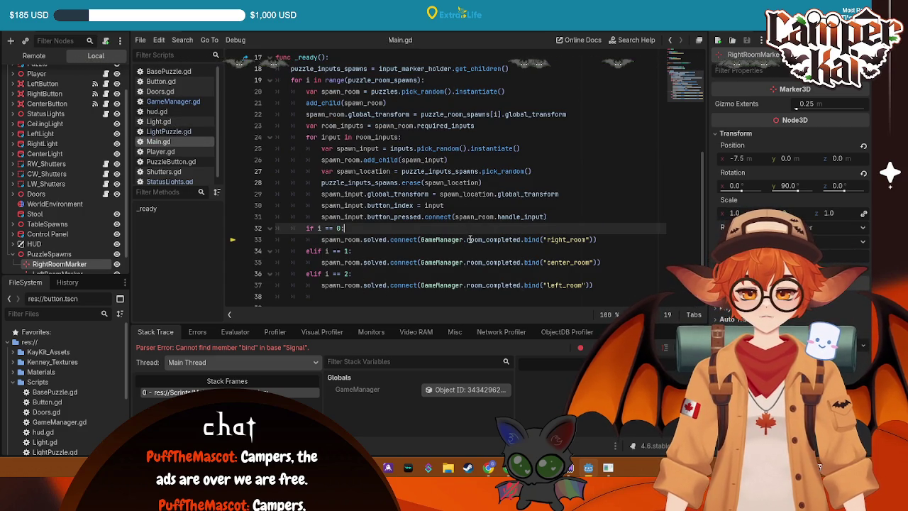
double_click(469, 241)
type("register_room_complete")
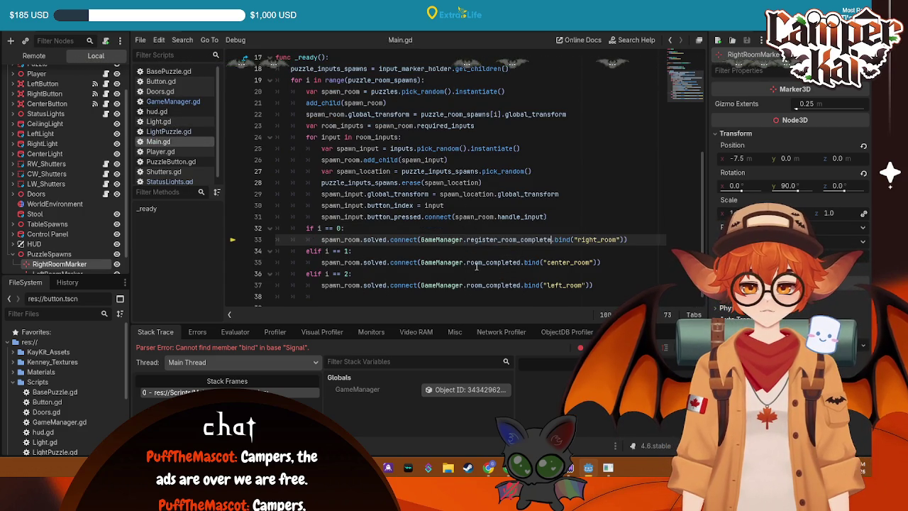
double_click(469, 262)
type("register_room_complete")
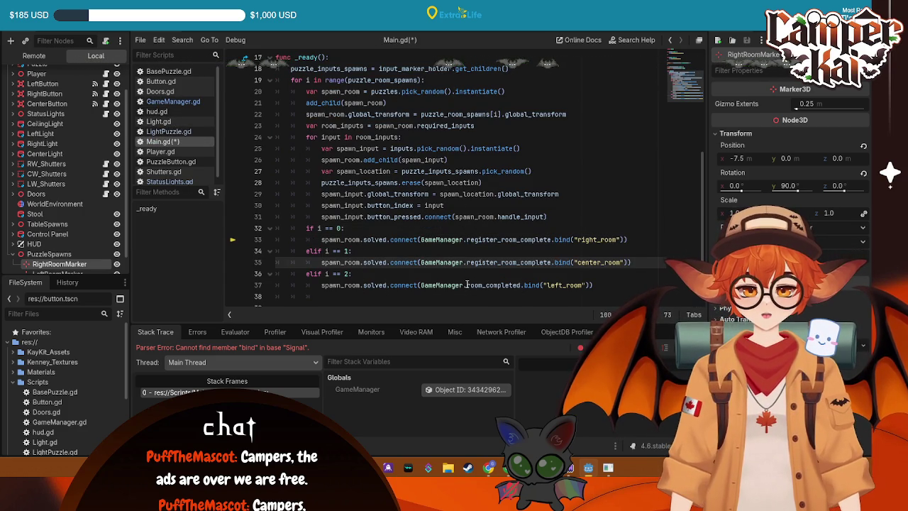
left_click_drag(467, 286, 516, 284)
type("register_room_complete")
- Save Main.gd, dismiss the write error, and stop the debug session
key("ctrl+s")
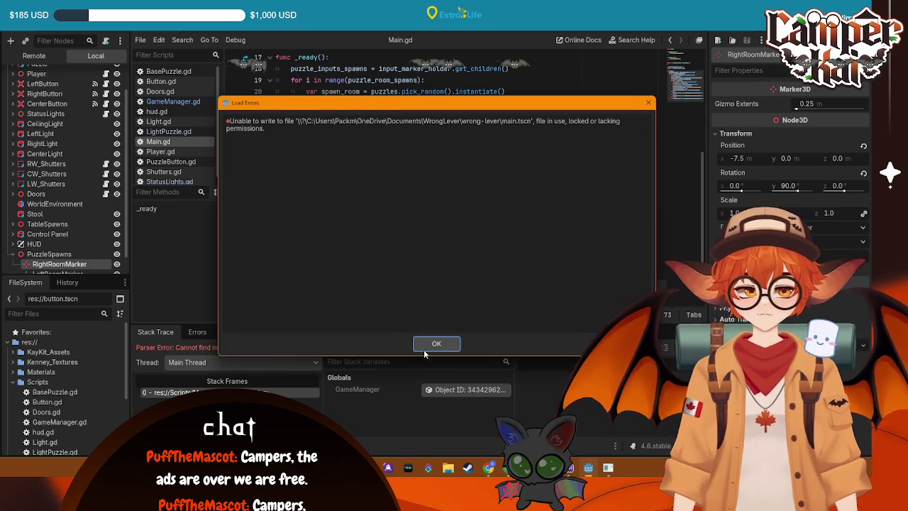
key("Return")
left_click(735, 37)
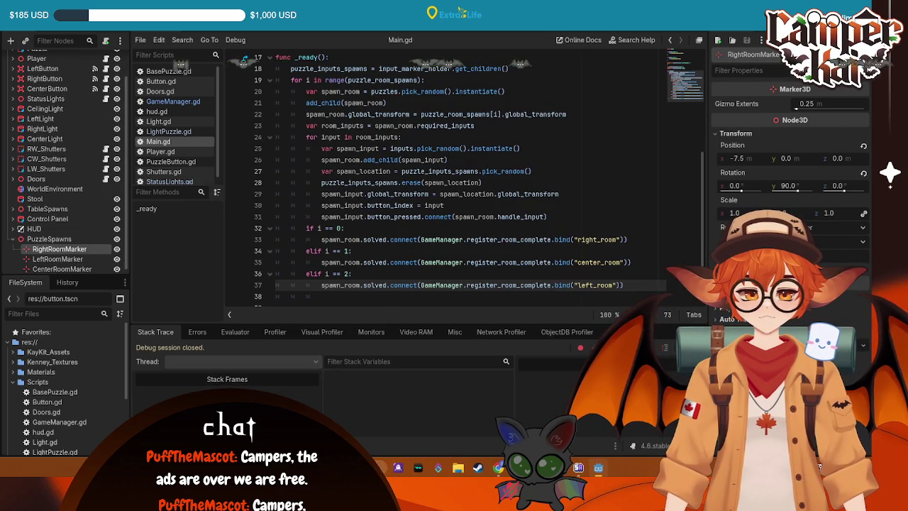
- Rerun the project, remove a stray 's' before add_child on line 21, and view the Errors list
key("F5")
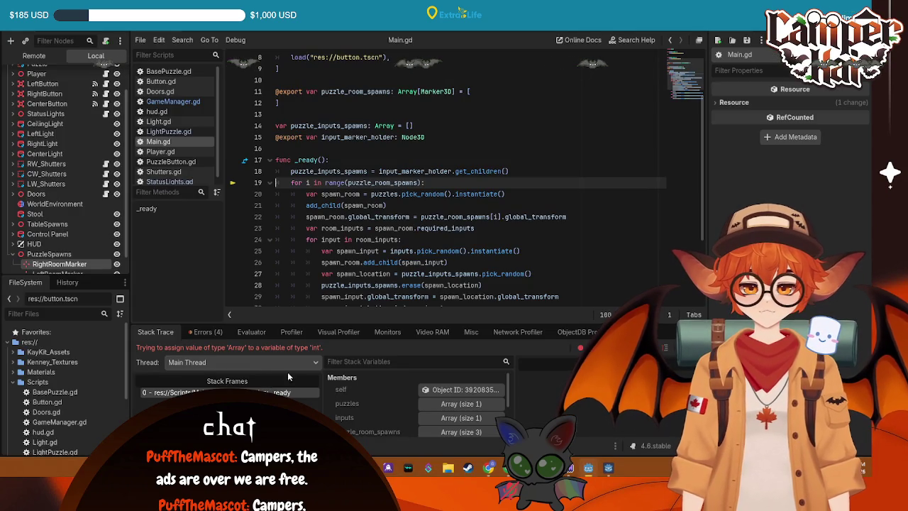
left_click(499, 205)
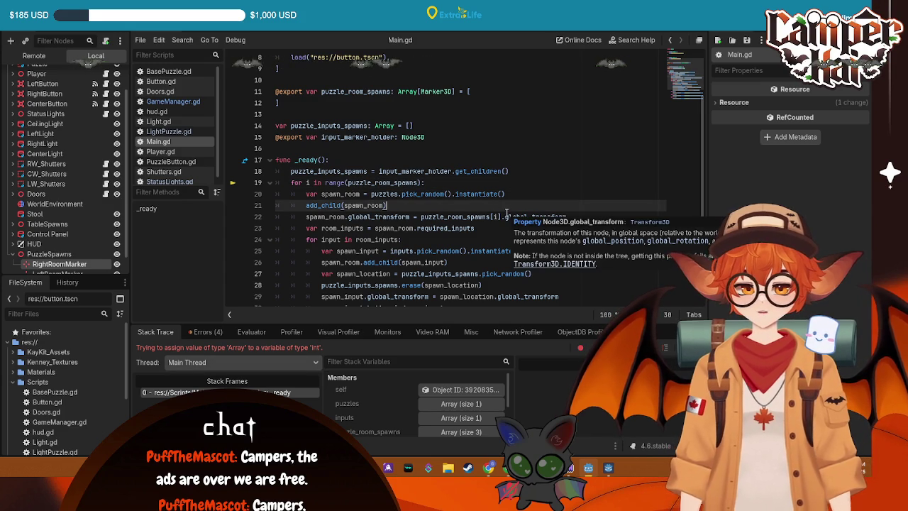
mouse_move(458, 226)
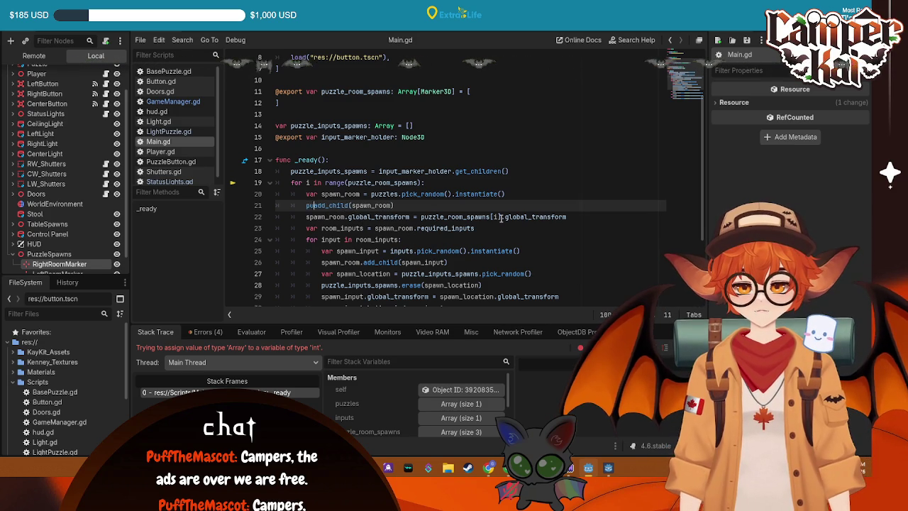
key("ctrl+space")
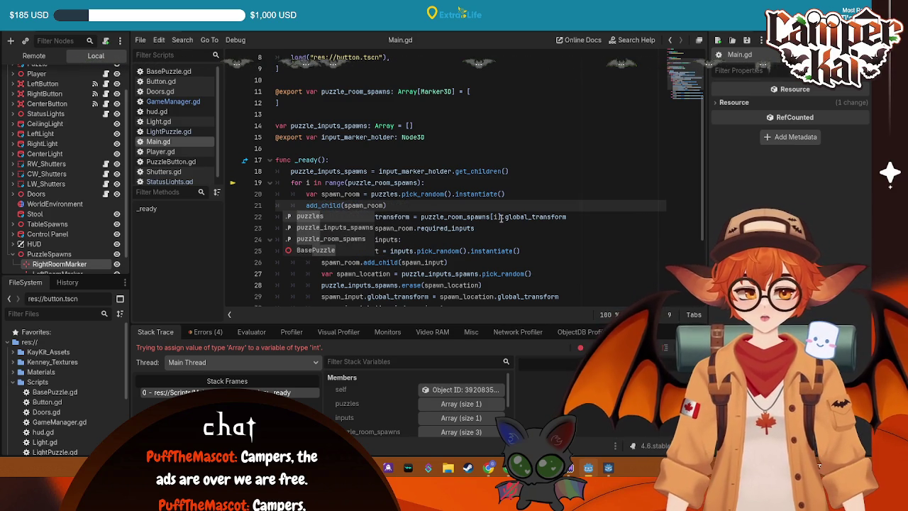
type("s")
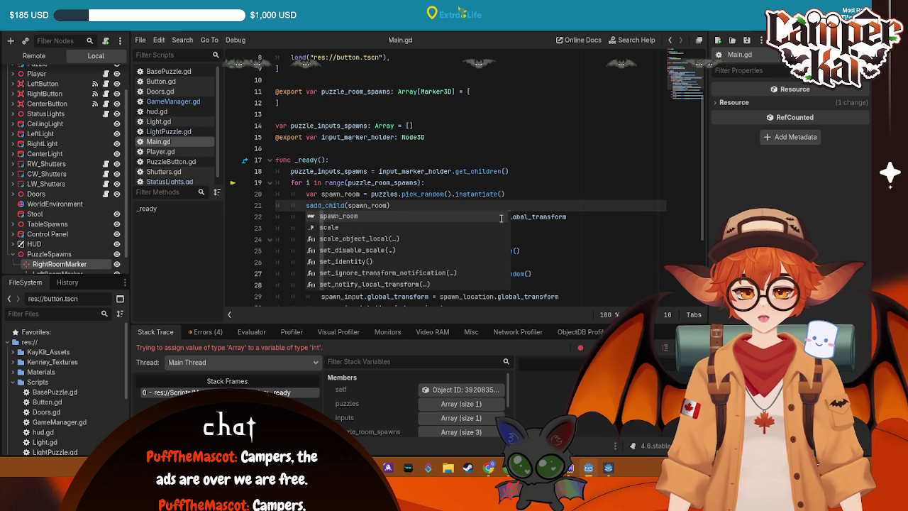
key("BackSpace")
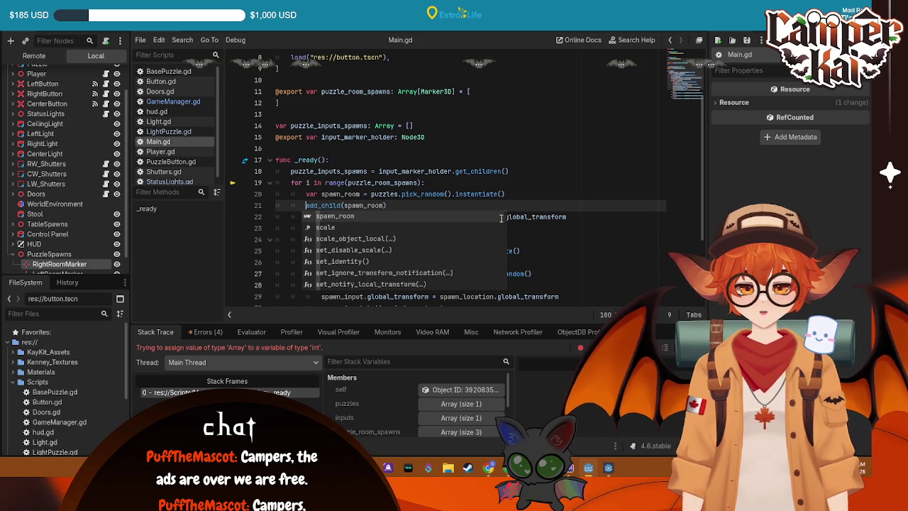
left_click(277, 182)
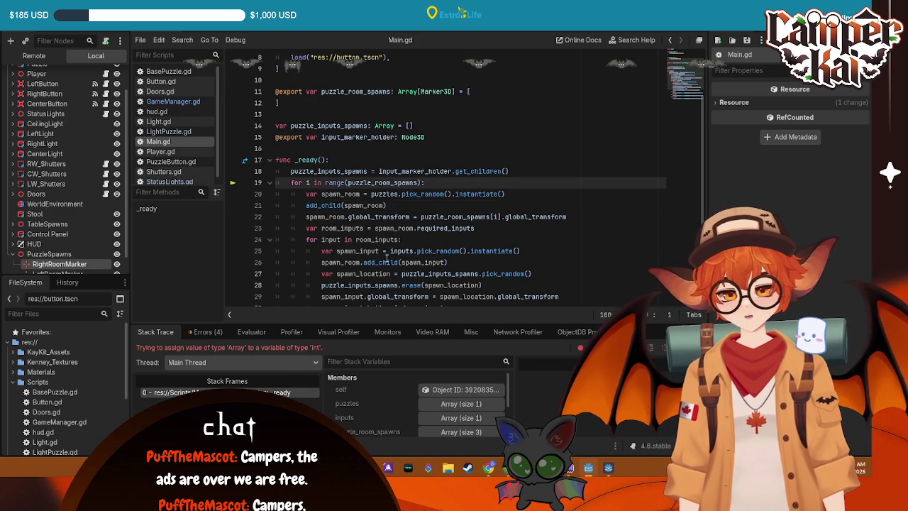
mouse_move(384, 205)
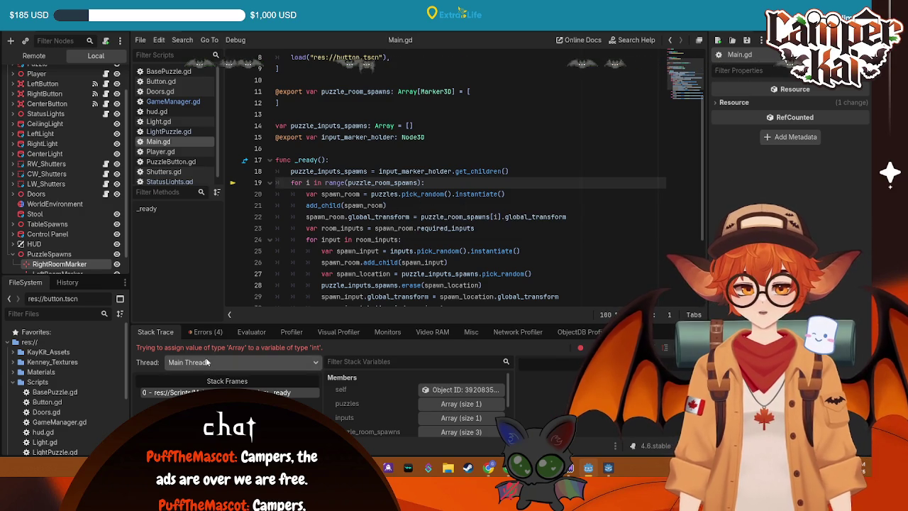
left_click(208, 332)
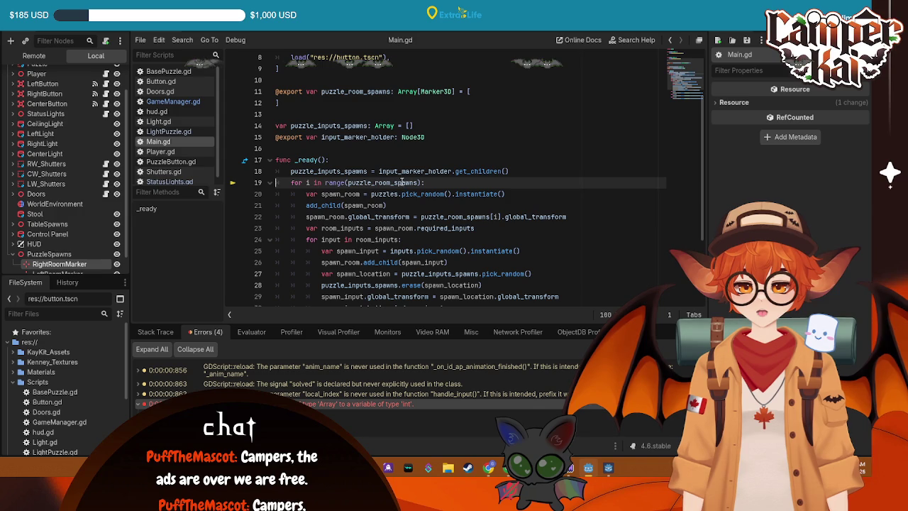
- Replace line 19's range() call with a length call on puzzle_room_spawns, save, and stop the game
scroll(314, 183, "down", 3)
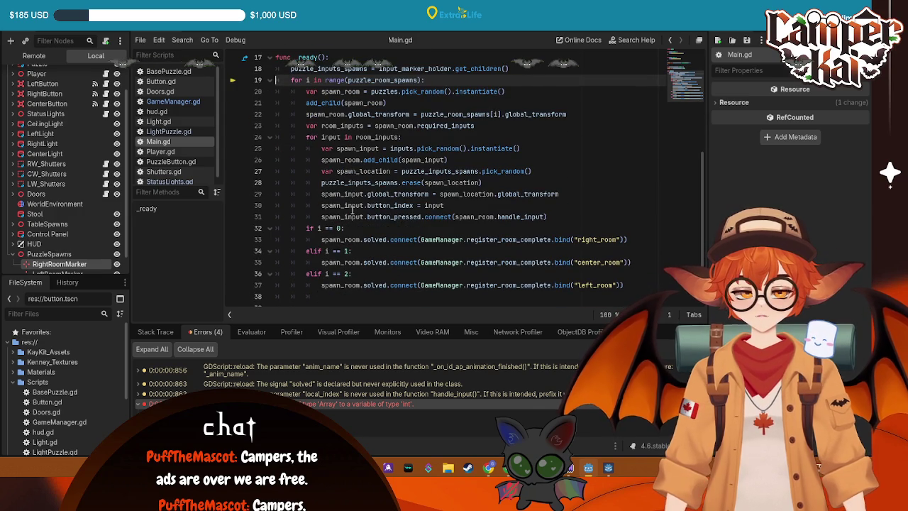
scroll(348, 217, "up", 2)
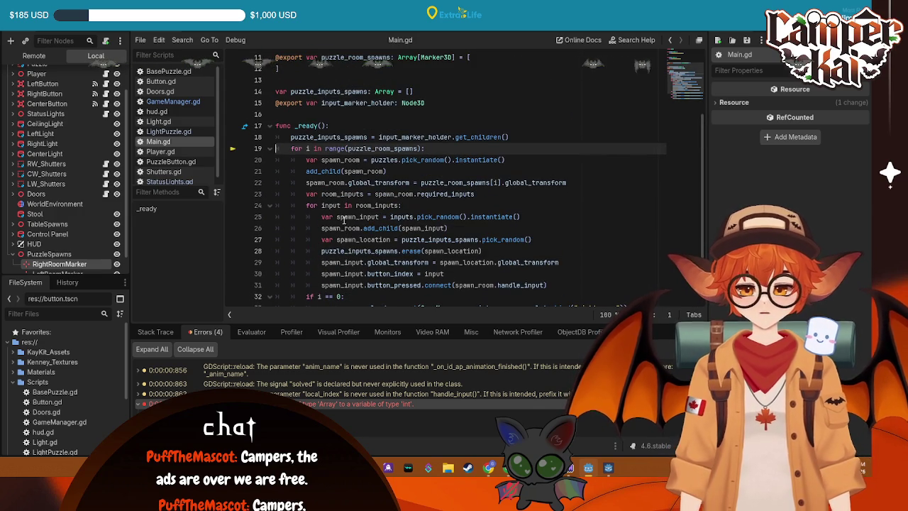
scroll(351, 217, "down", 1)
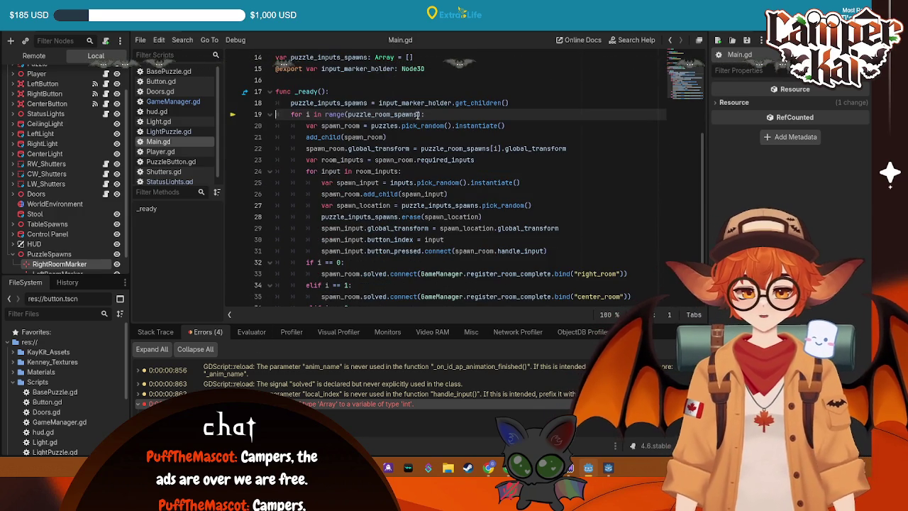
type(".length(")
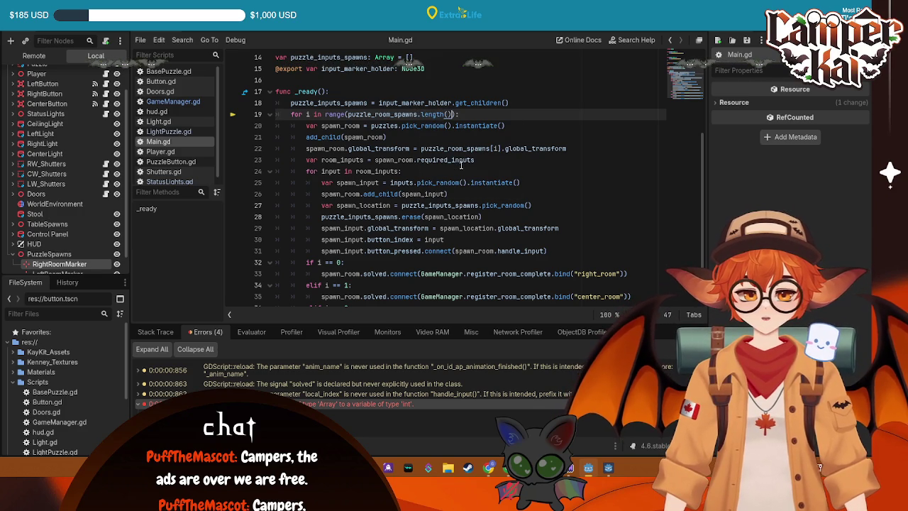
key("F5")
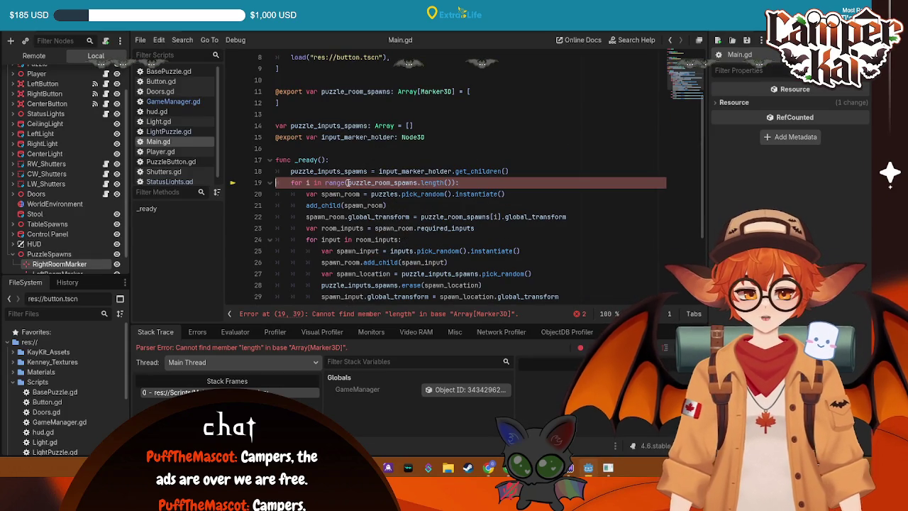
key("BackSpace")
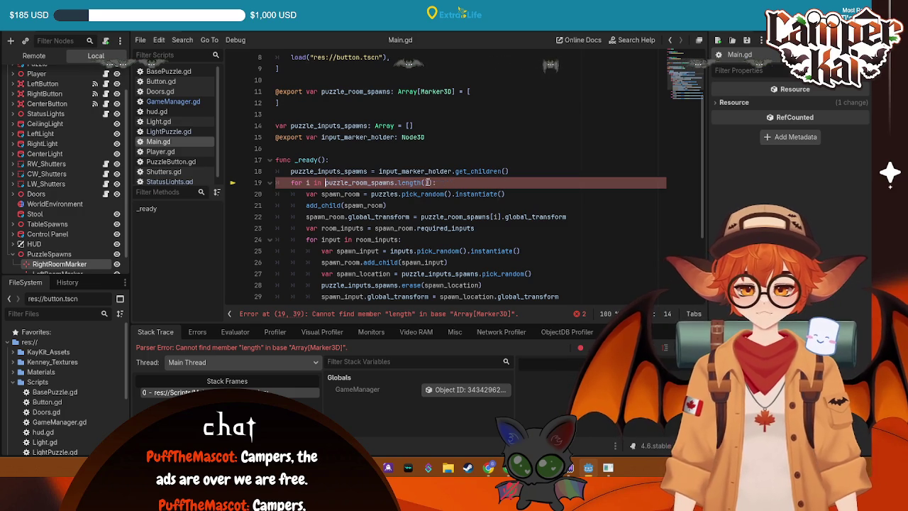
key("Up")
key("Up")
key("Up")
key("ctrl+s")
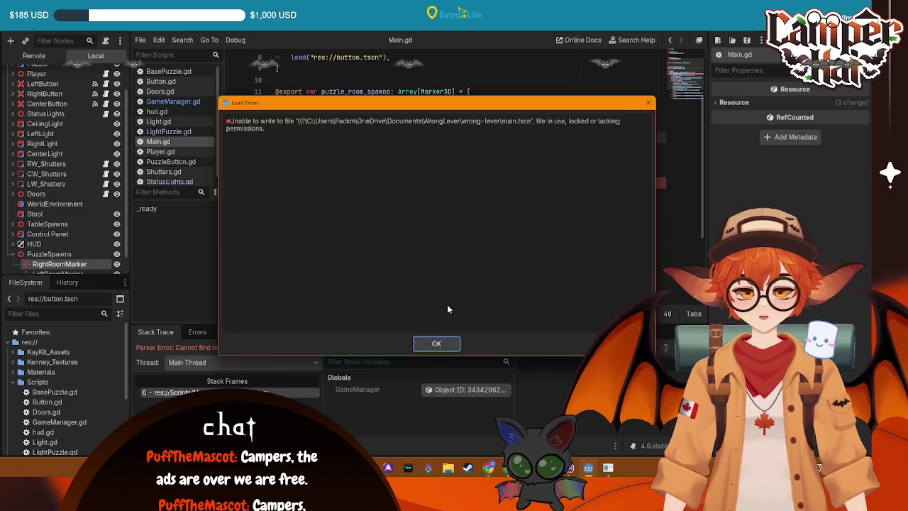
key("Return")
key("F8")
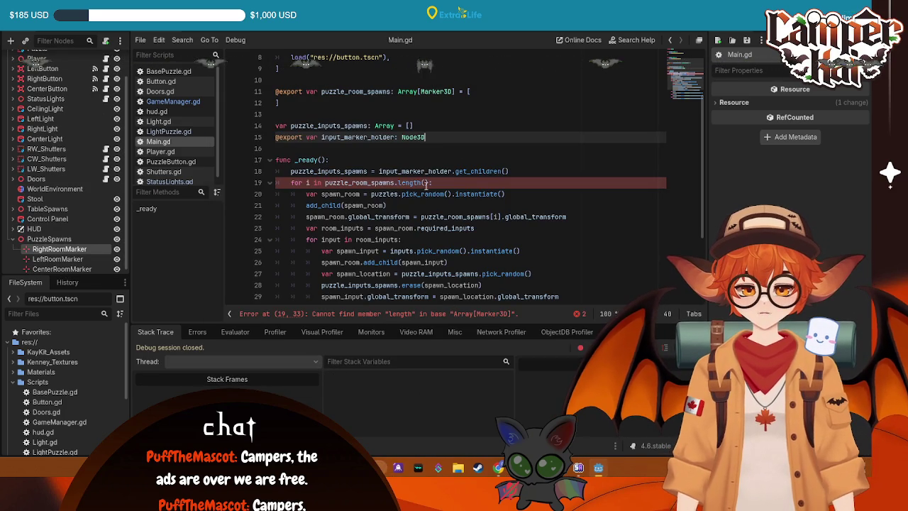
- Finish line 19 as puzzle_room_spawns.size() and run the game into the button room
left_click_drag(422, 183, 398, 183)
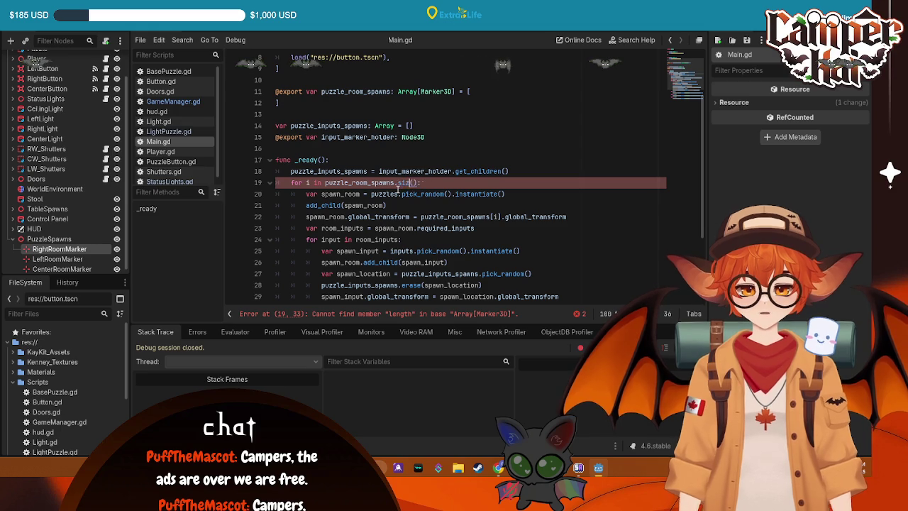
type("e")
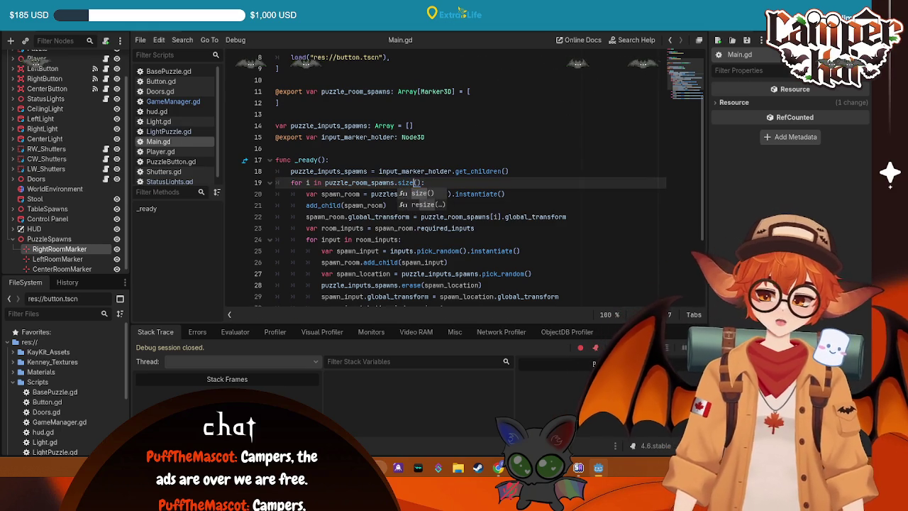
key("F5")
key("s")
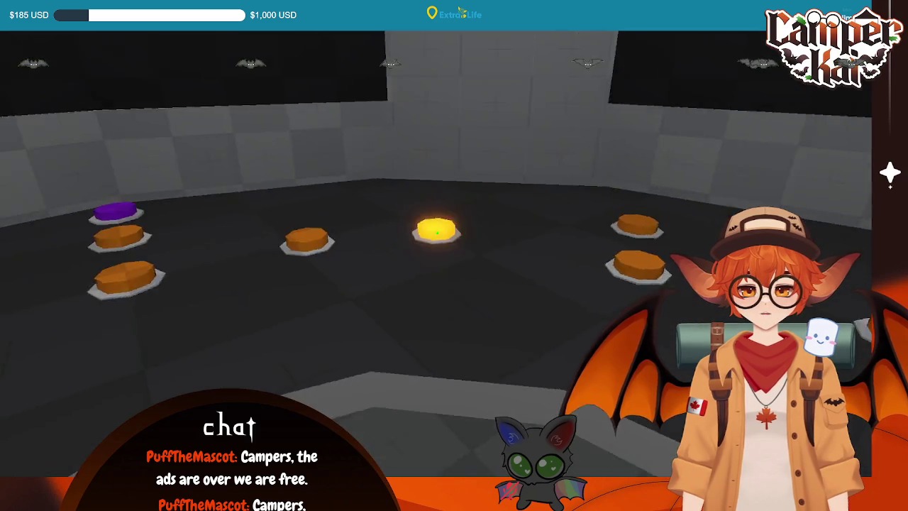
- Press ten floor buttons around the room one after another to toggle them and test the orb panel
left_click(437, 232)
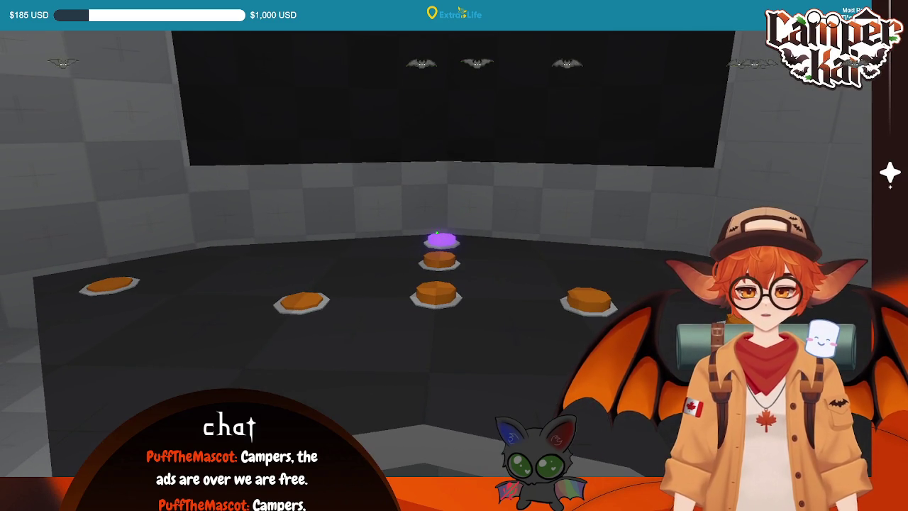
left_click(437, 233)
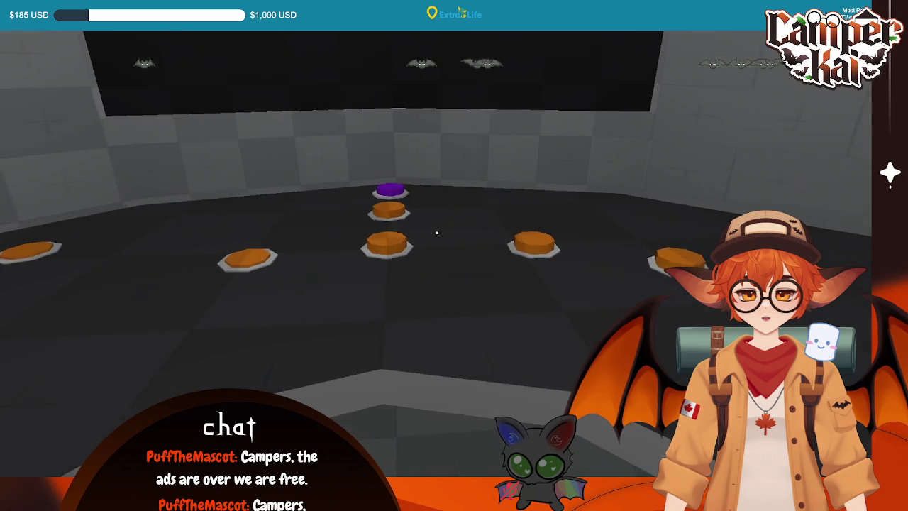
left_click(437, 233)
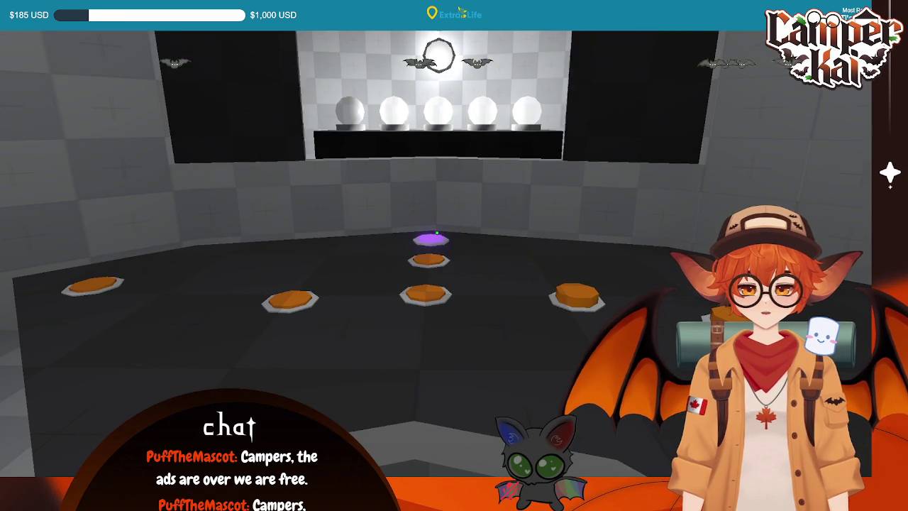
left_click(437, 232)
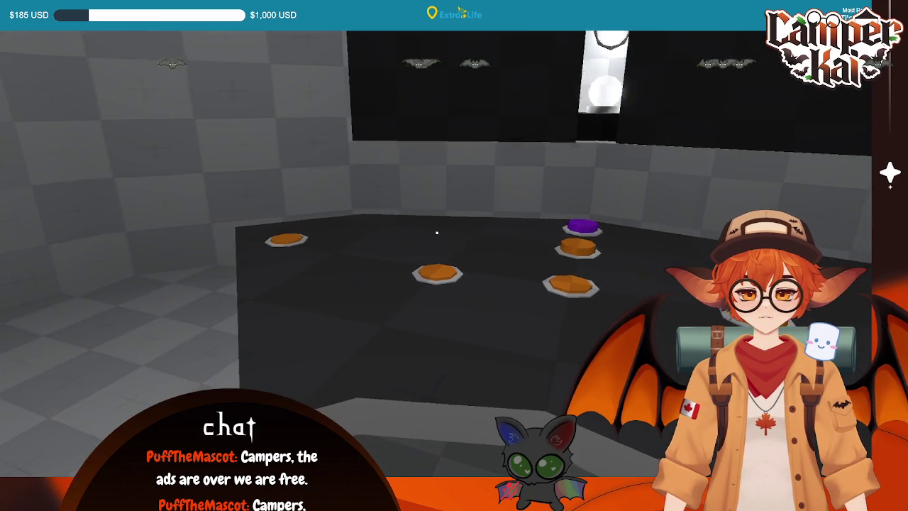
left_click(437, 233)
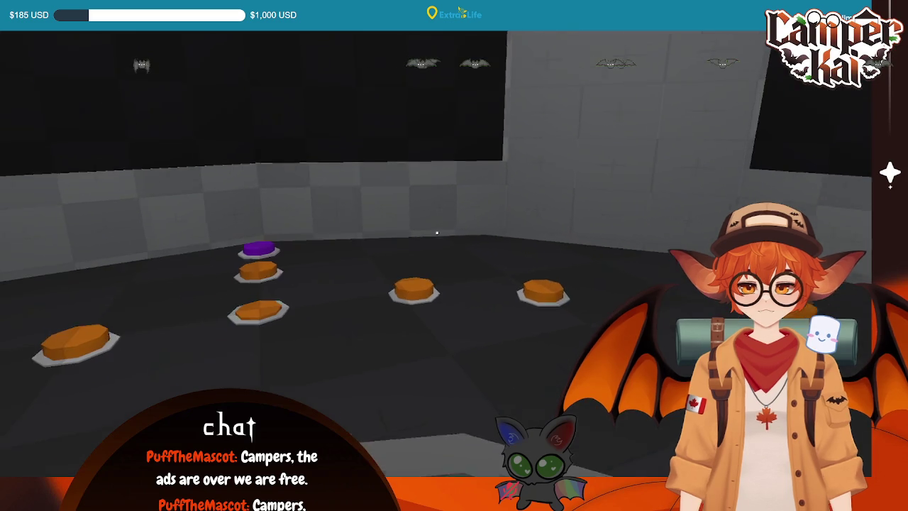
left_click(436, 233)
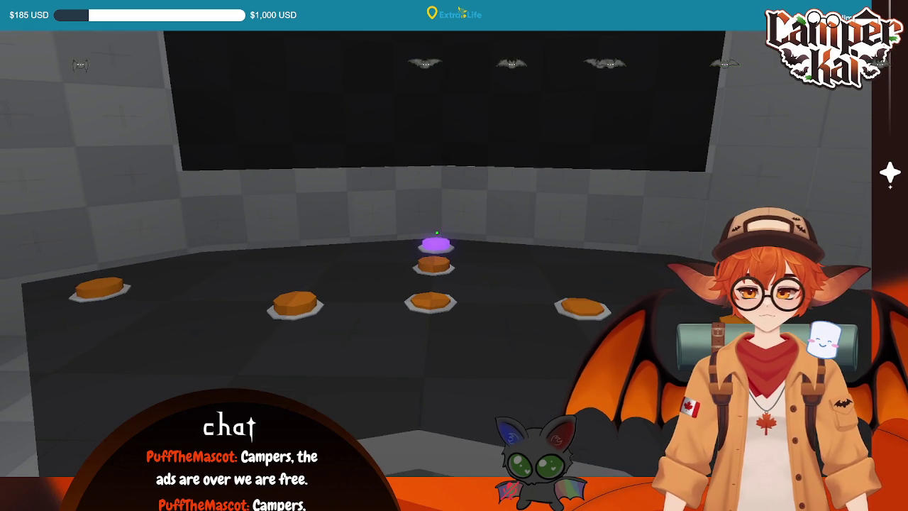
left_click(437, 232)
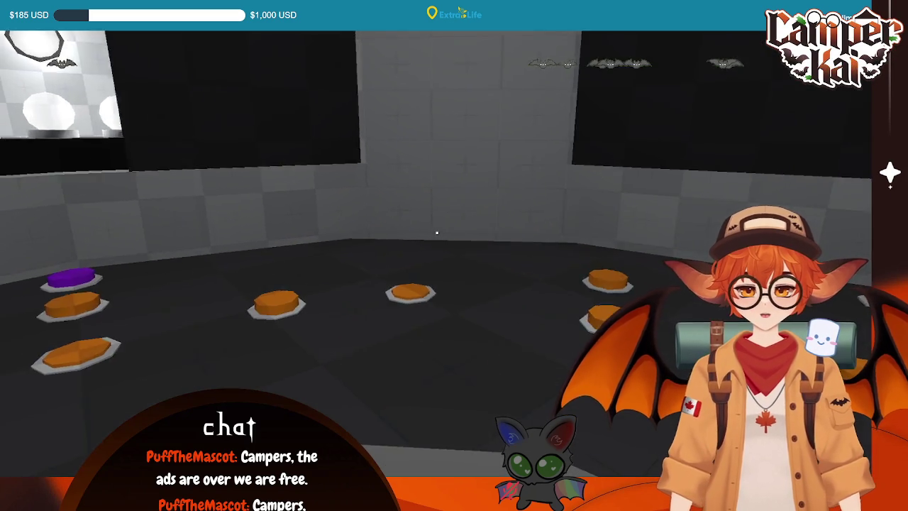
left_click(437, 233)
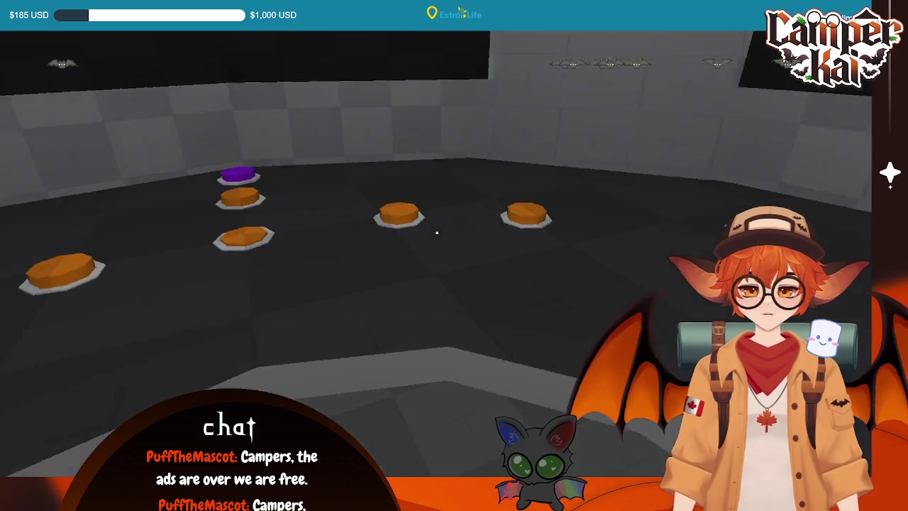
left_click(437, 233)
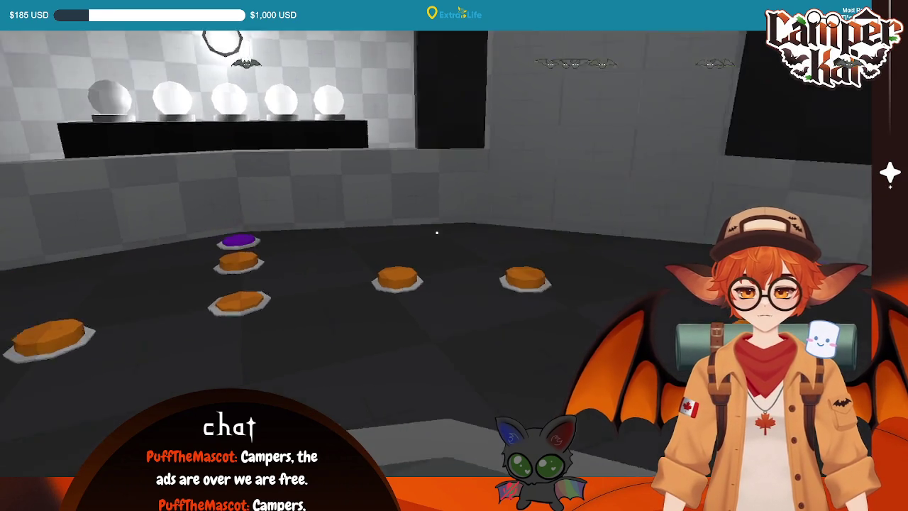
left_click(437, 232)
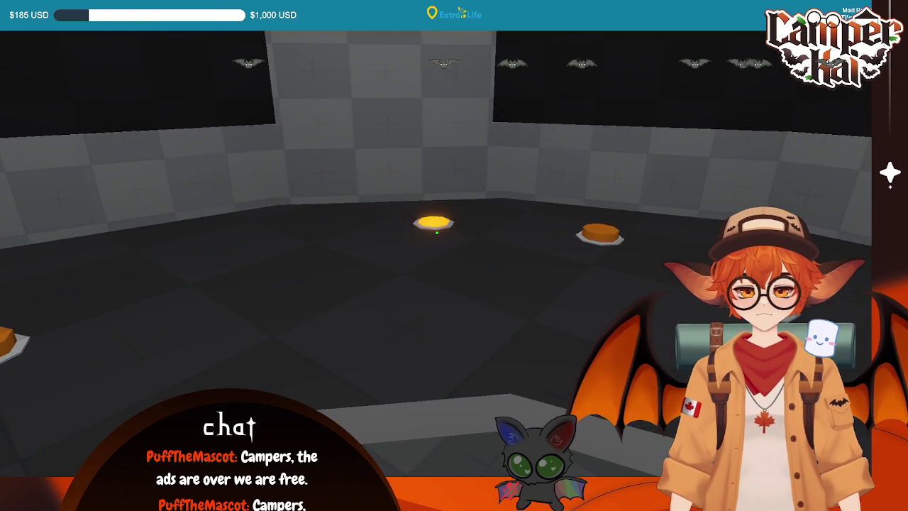
- Alternate the purple and orange floor buttons, reveal the orbs with the lit button, then stop the game with F8
left_click(437, 234)
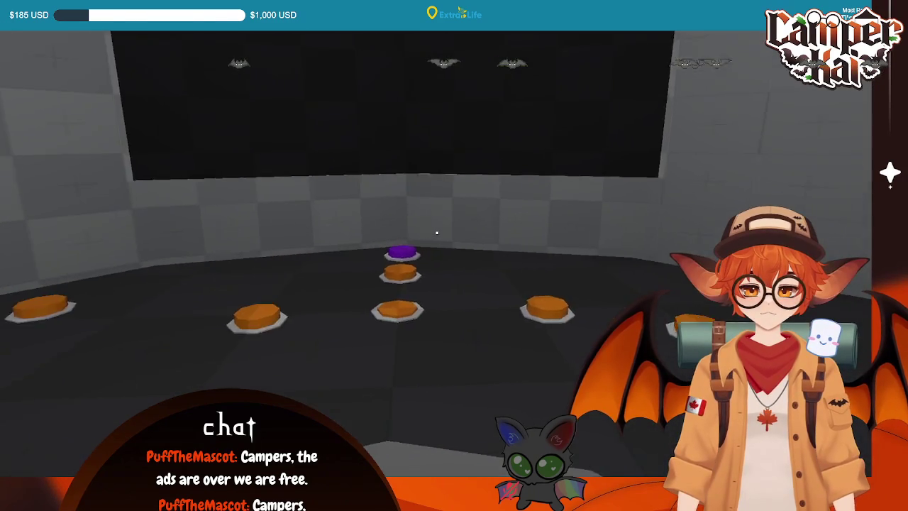
left_click(437, 232)
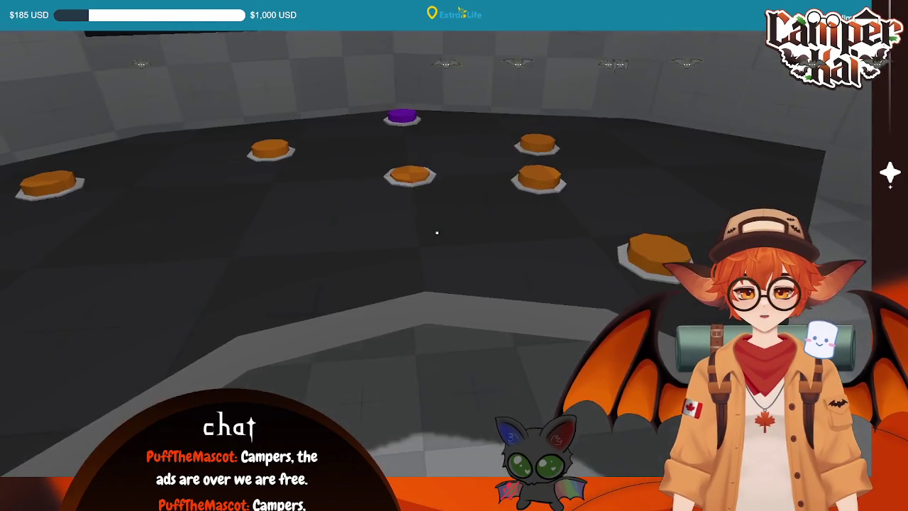
left_click(437, 233)
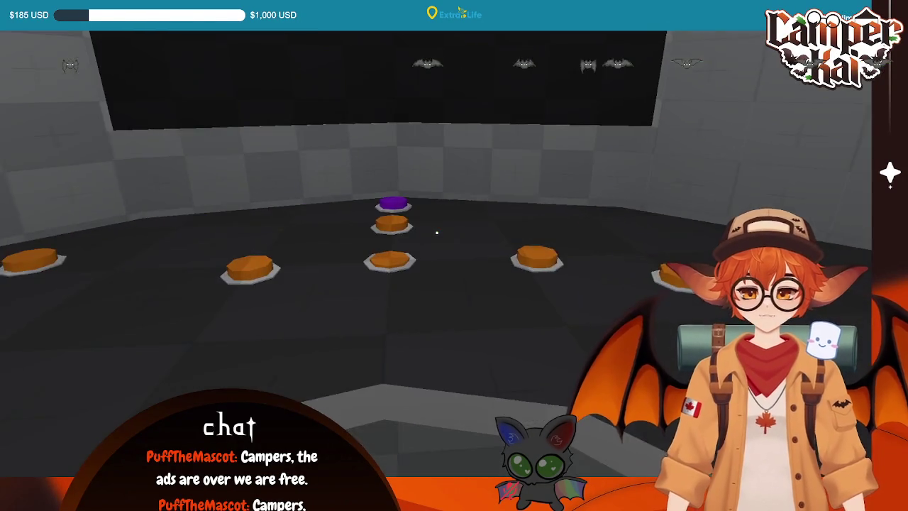
left_click(437, 232)
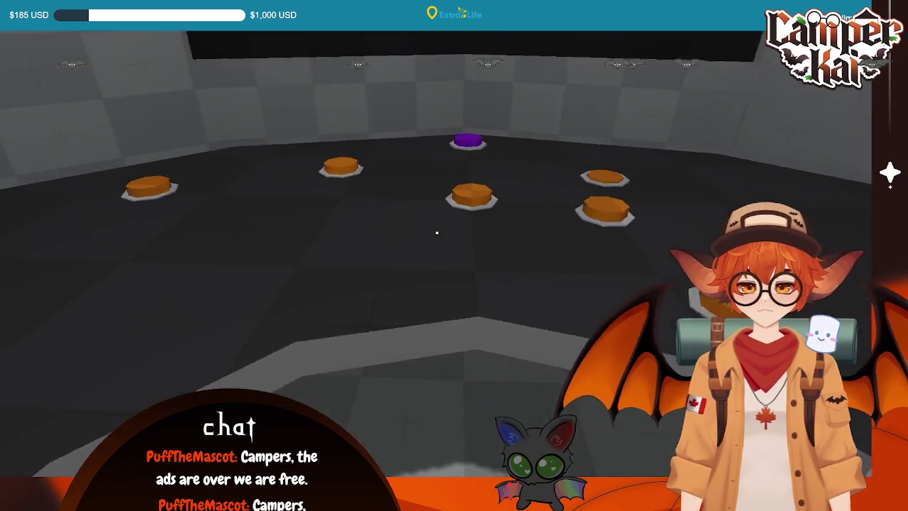
left_click(437, 233)
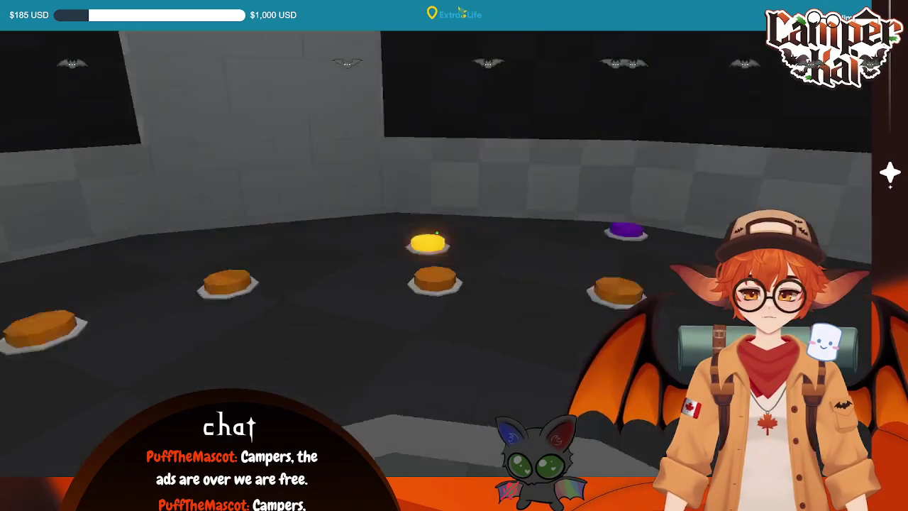
left_click(437, 232)
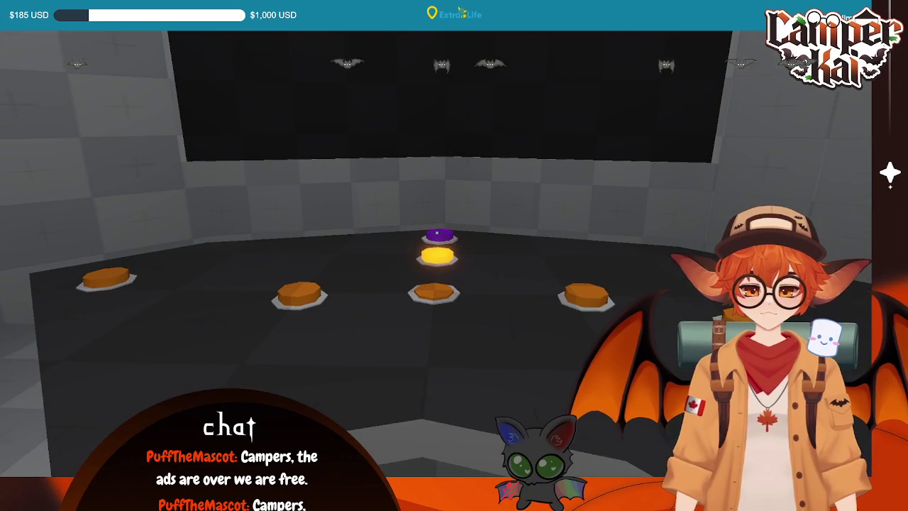
left_click(437, 257)
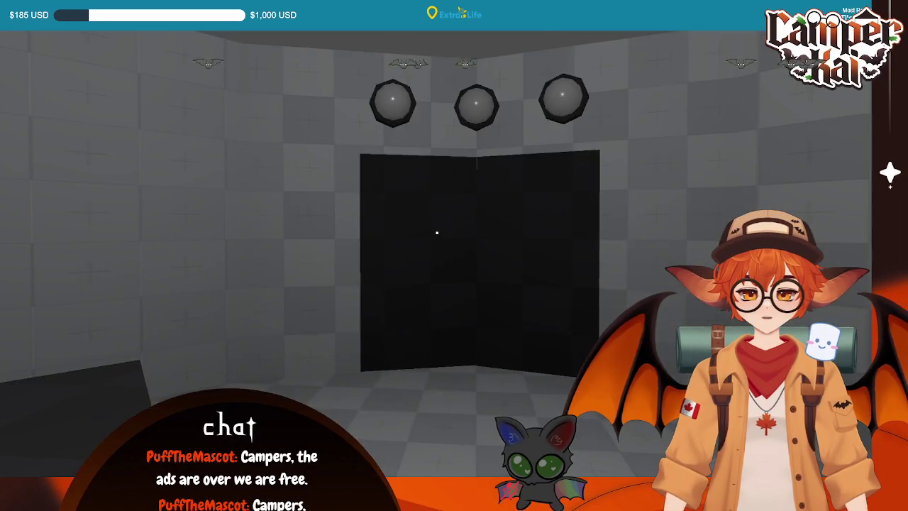
key("F8")
- Switch the bottom panel to the debugger and dismiss the code completion suggestion
left_click(186, 445)
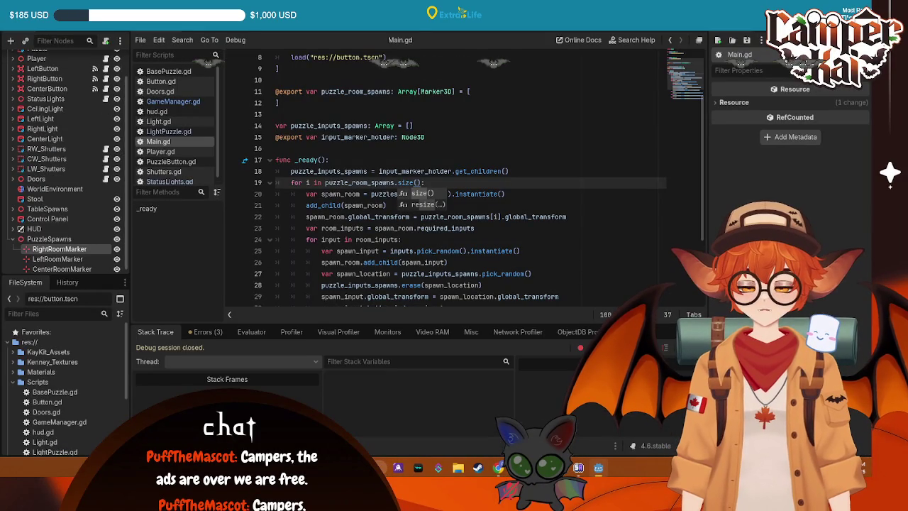
key("End")
scroll(540, 232, "down", 3)
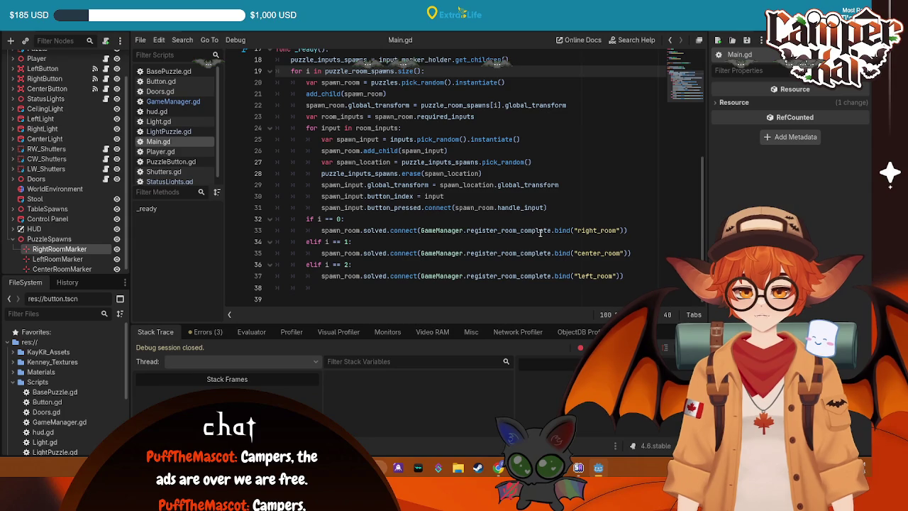
- Add print("Solved") above solved.emit() in LightPuzzle.gd's check_room_complete, then run with F5
left_click(204, 33)
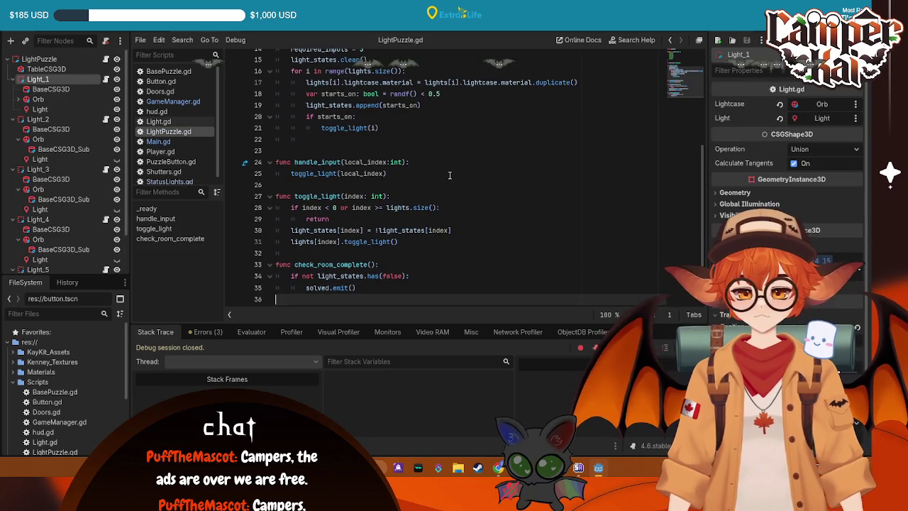
left_click(443, 276)
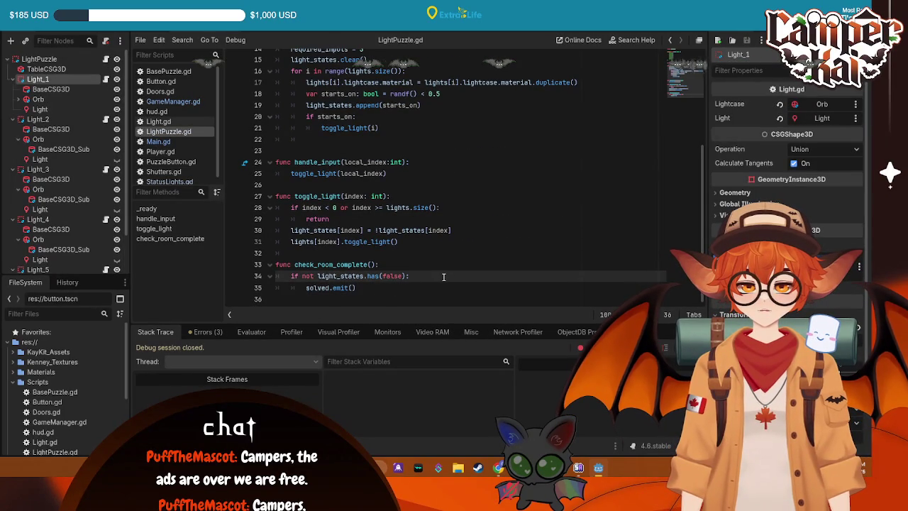
key("Return")
type("print(\"Solved")
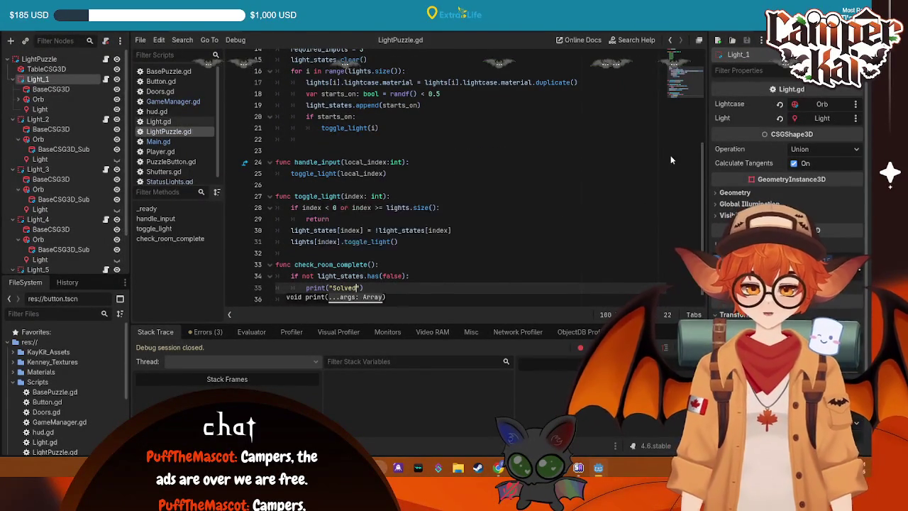
key("F5")
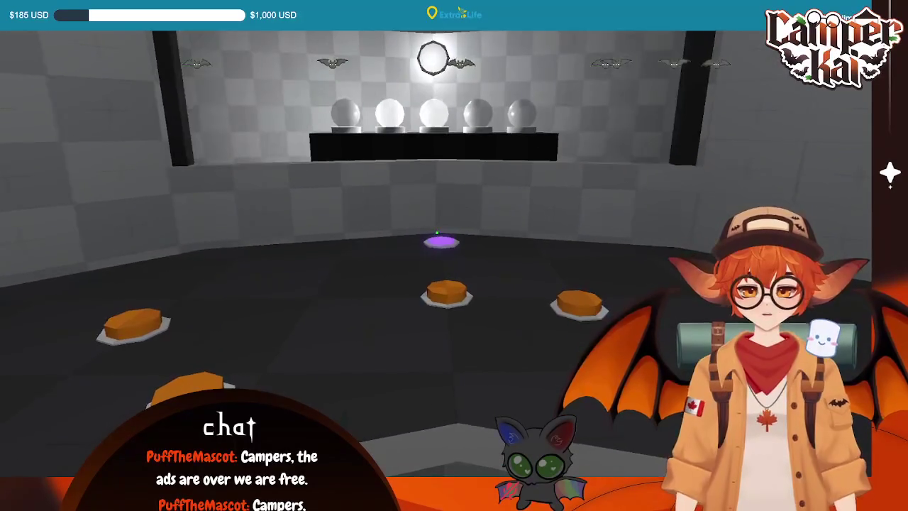
- Press the purple floor button three times until all five orbs on the back wall glow
mouse_move(436, 232)
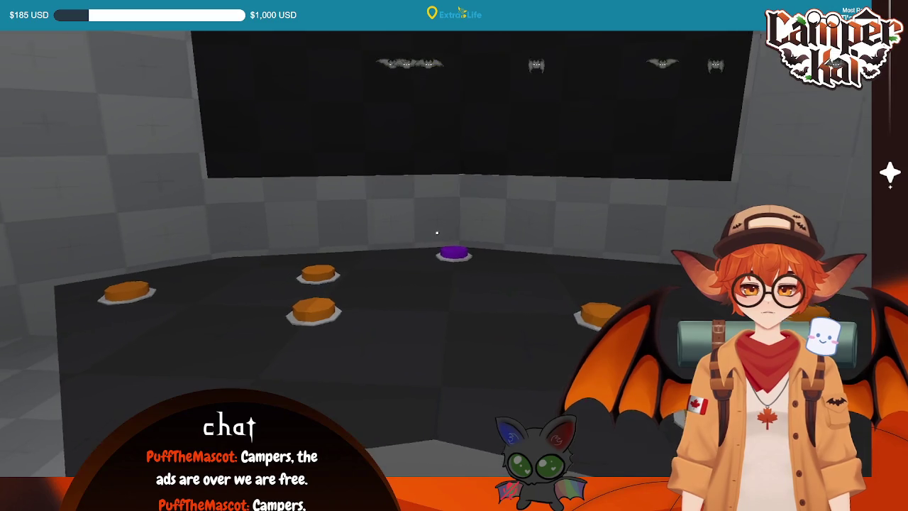
left_click(437, 233)
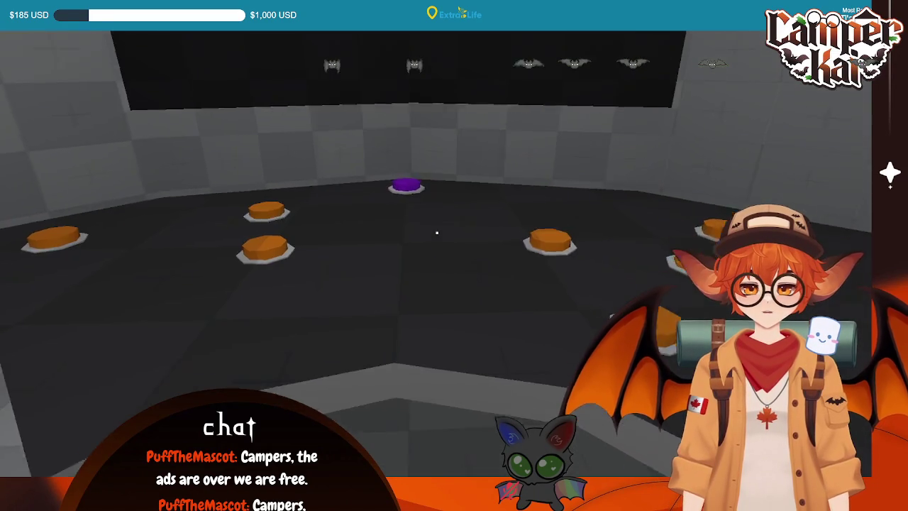
left_click(437, 233)
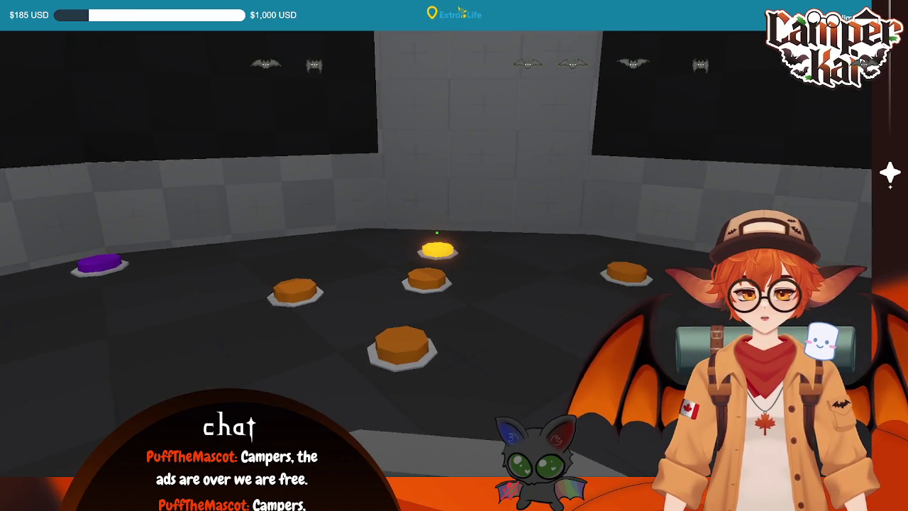
left_click(437, 233)
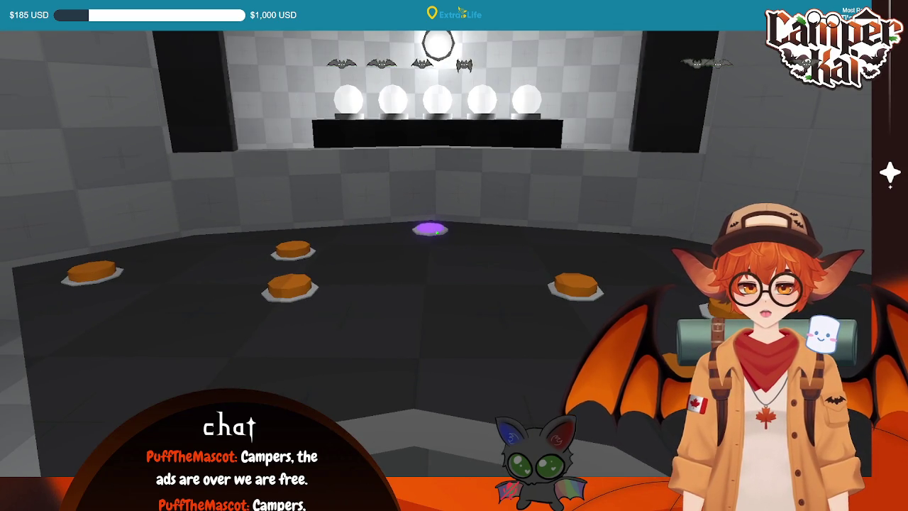
- Stop the game and review the full Main.gd and LightPuzzle.gd scripts
key("Escape")
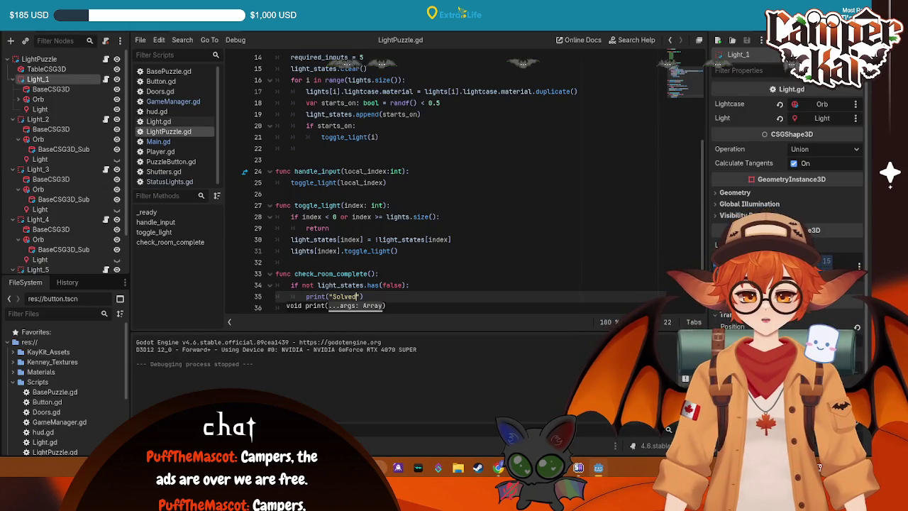
left_click(421, 291)
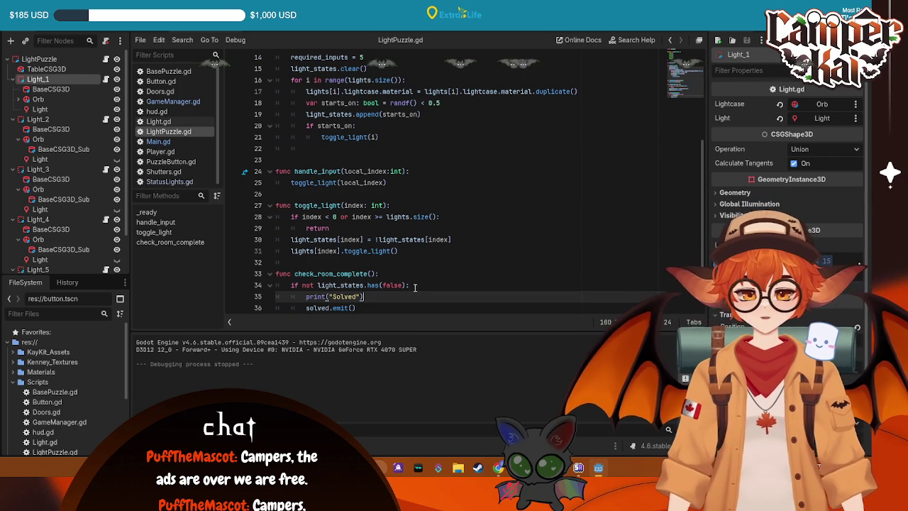
scroll(413, 289, "up", 2)
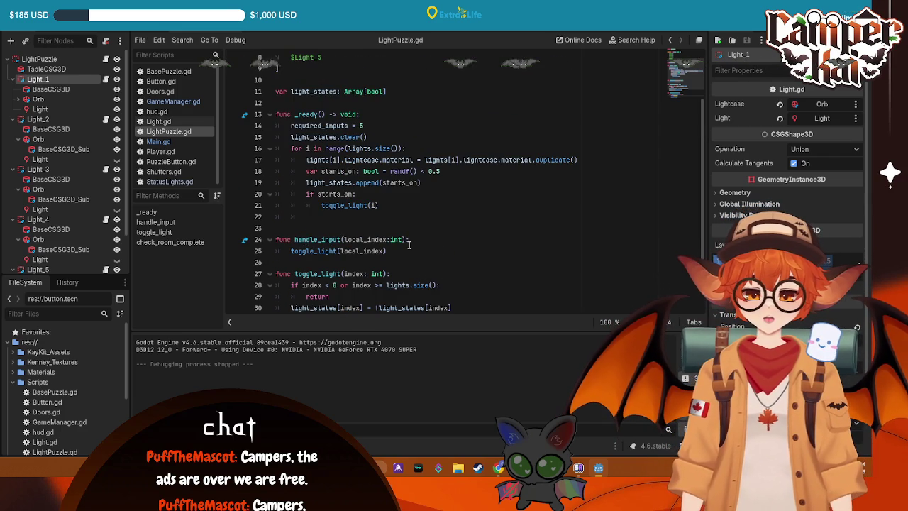
scroll(410, 234, "down", 1)
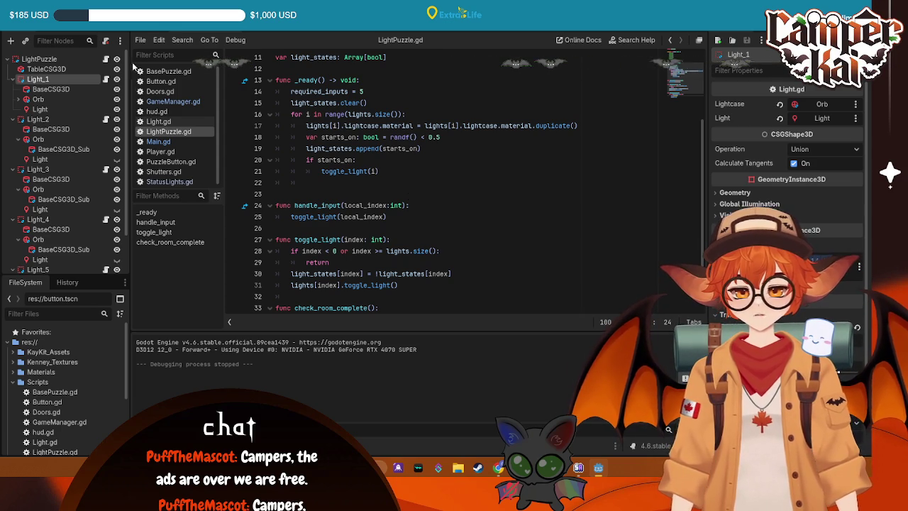
left_click(159, 141)
key("ctrl+a")
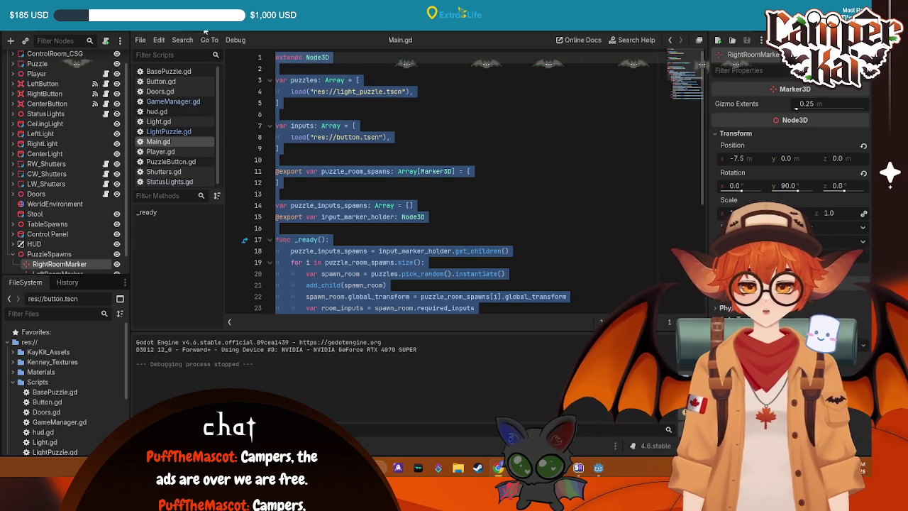
left_click(169, 131)
key("ctrl+a")
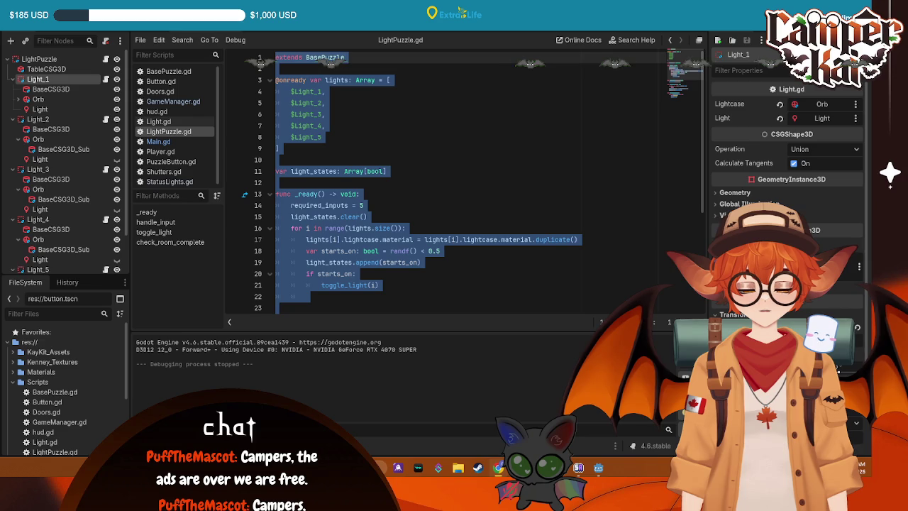
left_click(481, 100)
scroll(443, 146, "down", 5)
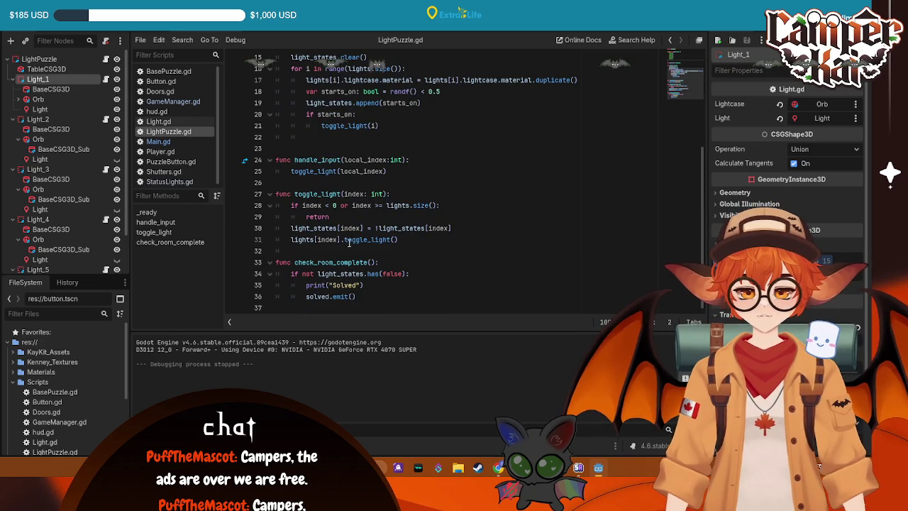
- Add a check_room_complete() call at the end of toggle_light, then run the game with F5
left_click(358, 261)
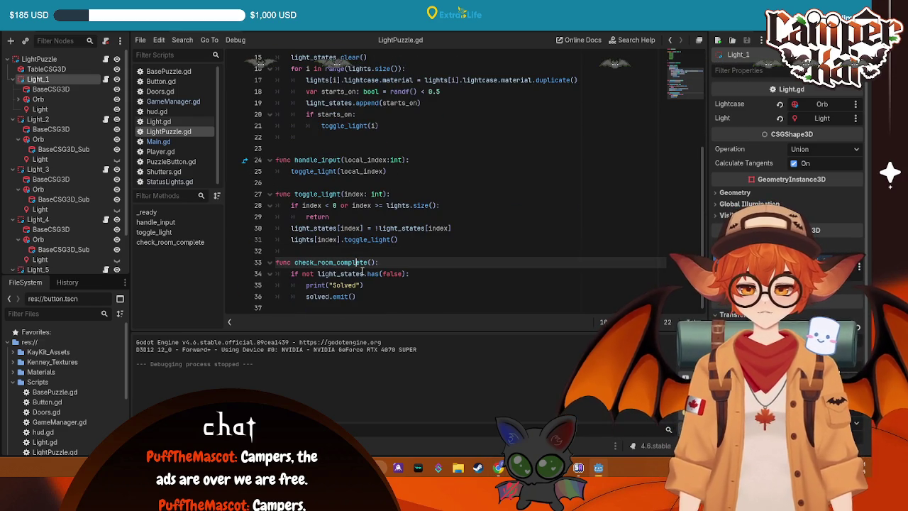
scroll(361, 274, "up", 5)
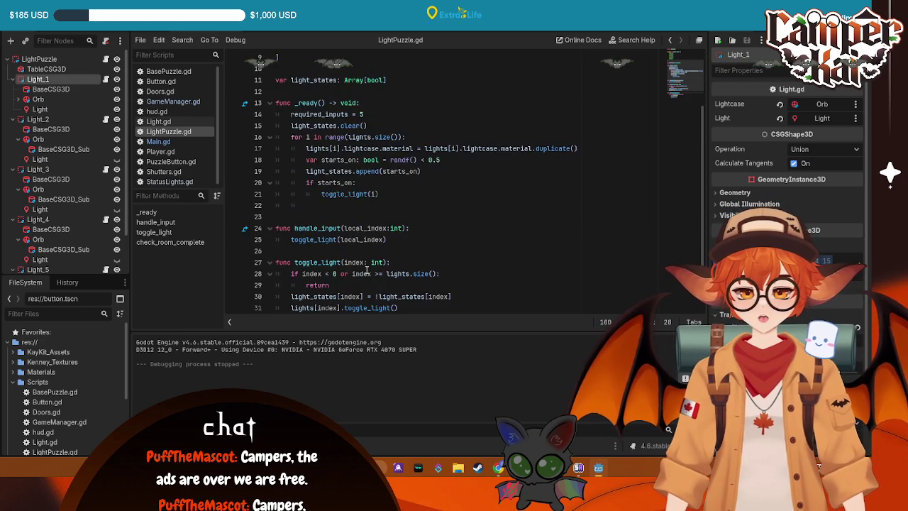
scroll(368, 270, "down", 3)
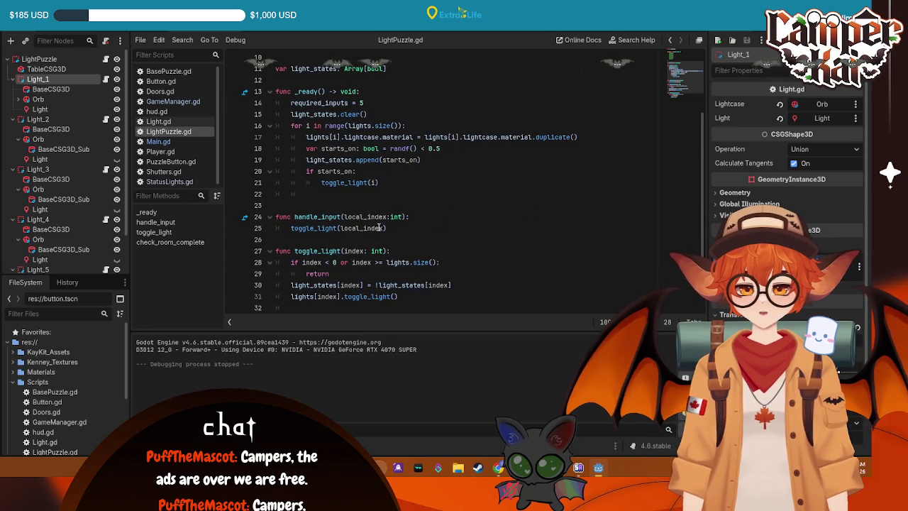
scroll(380, 227, "down", 2)
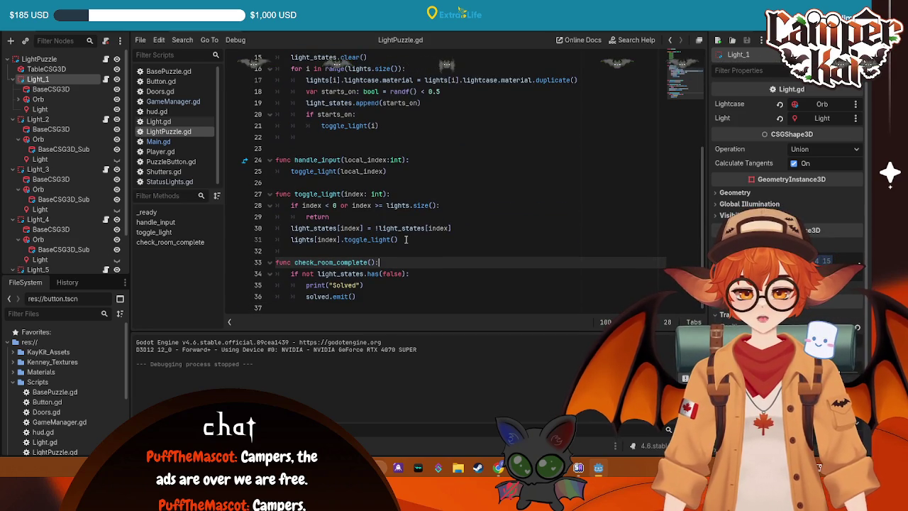
left_click(407, 239)
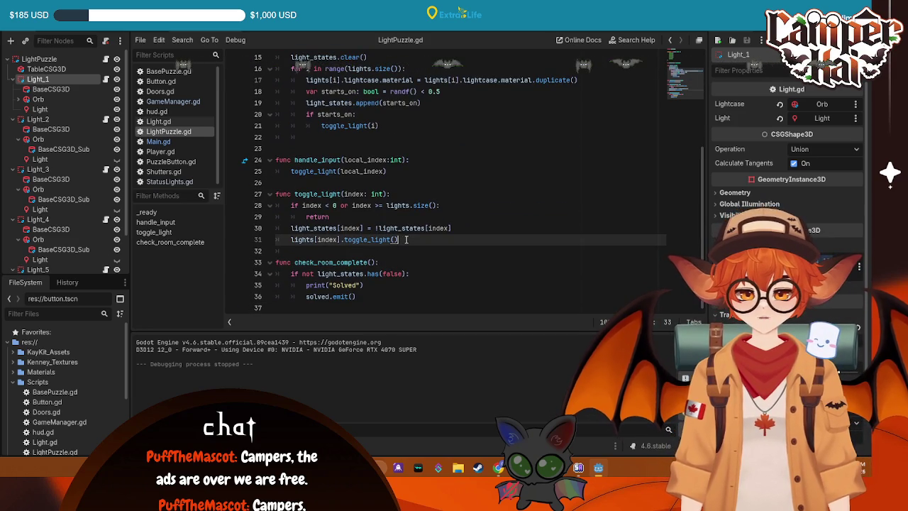
key("Return")
type("check_room_complete(")
key("Return")
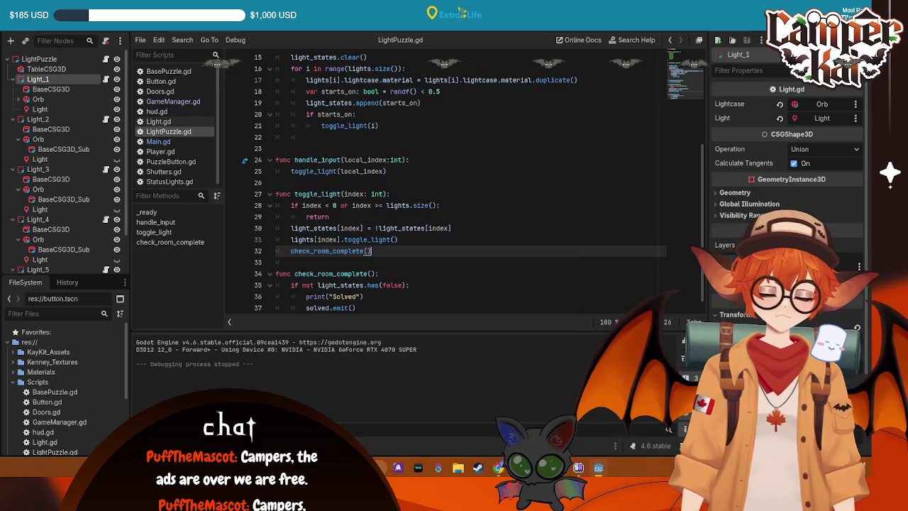
key("F5")
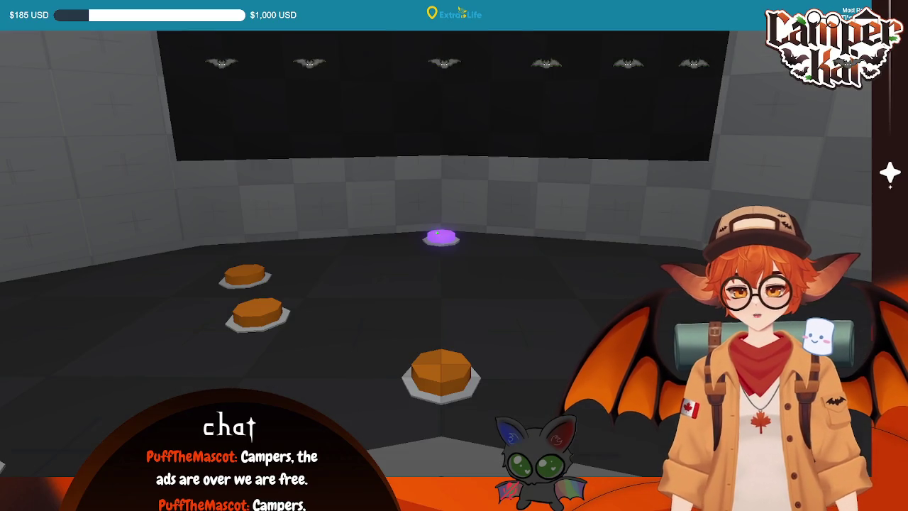
- Walk back and across the puzzle room with S, A, S toward the orb wall and other floor buttons
key("s")
key("a")
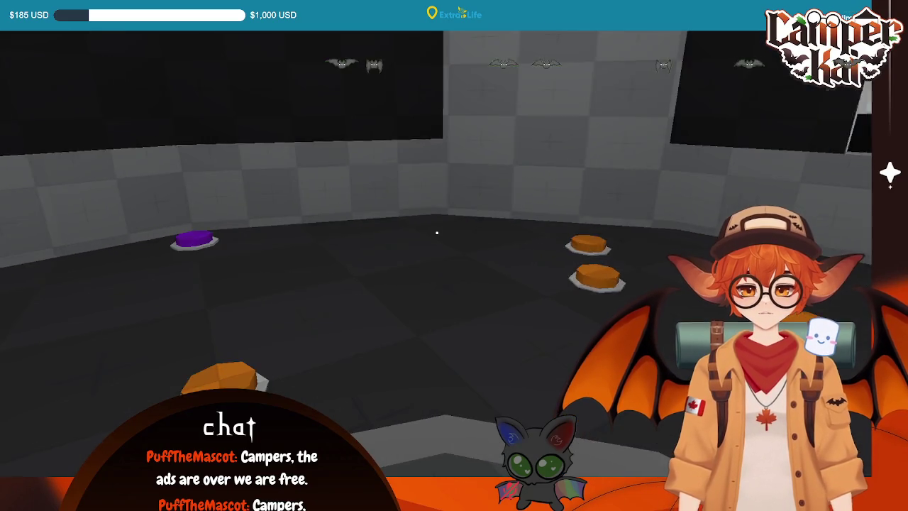
key("s")
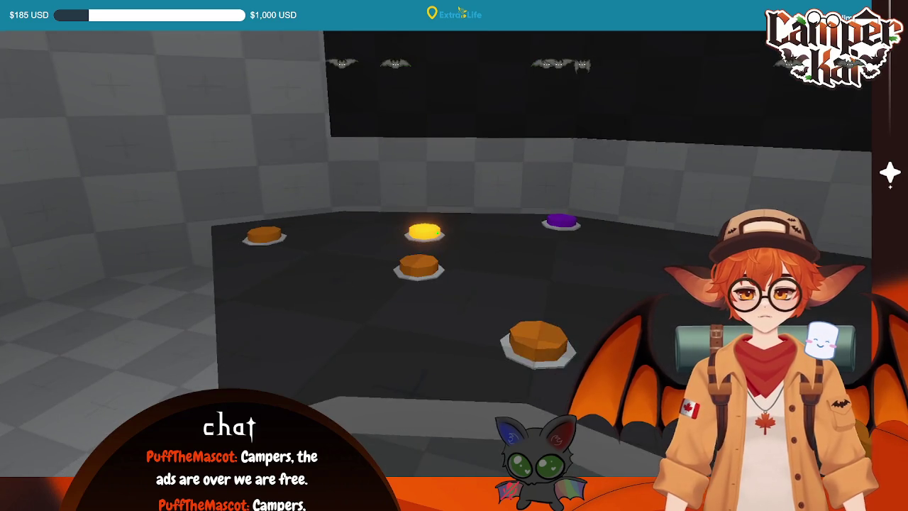
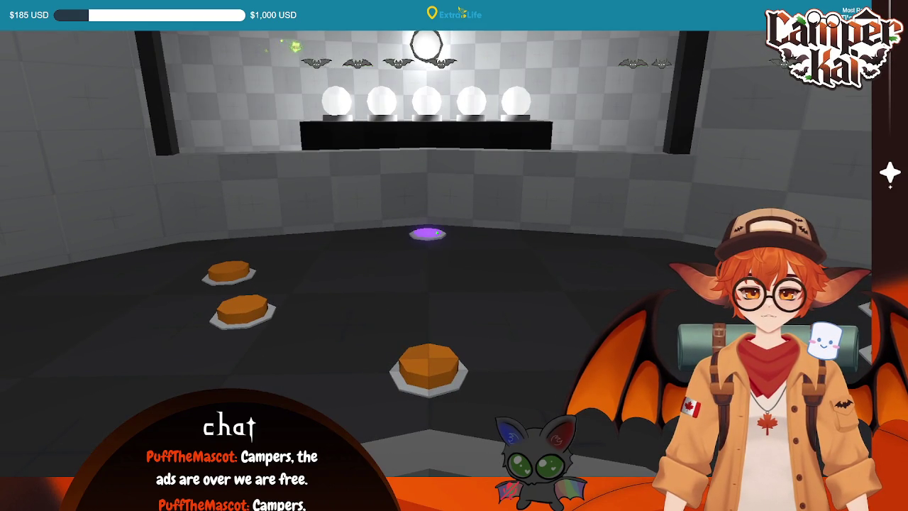
- Stop the running game, then save LightPuzzle.gd with the stray print line removed from check_room_complete
key("F8")
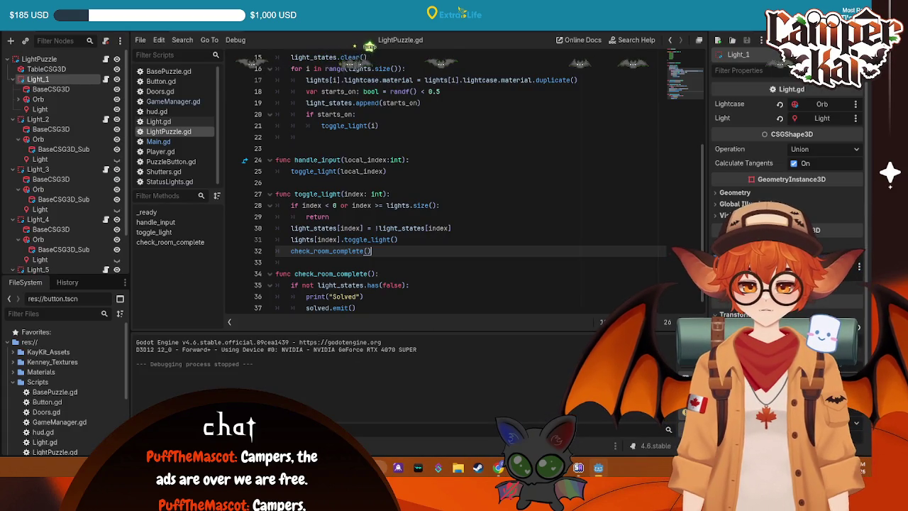
scroll(395, 267, "down", 1)
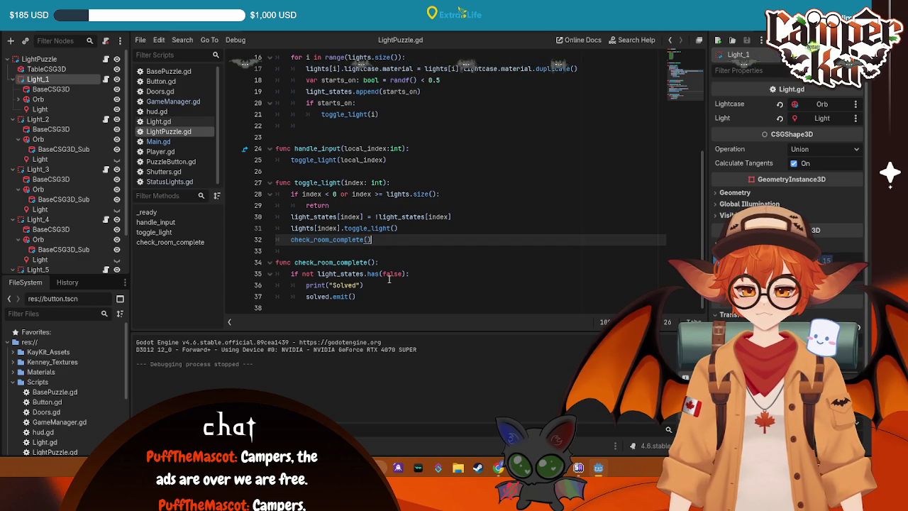
left_click(391, 261)
key("Return")
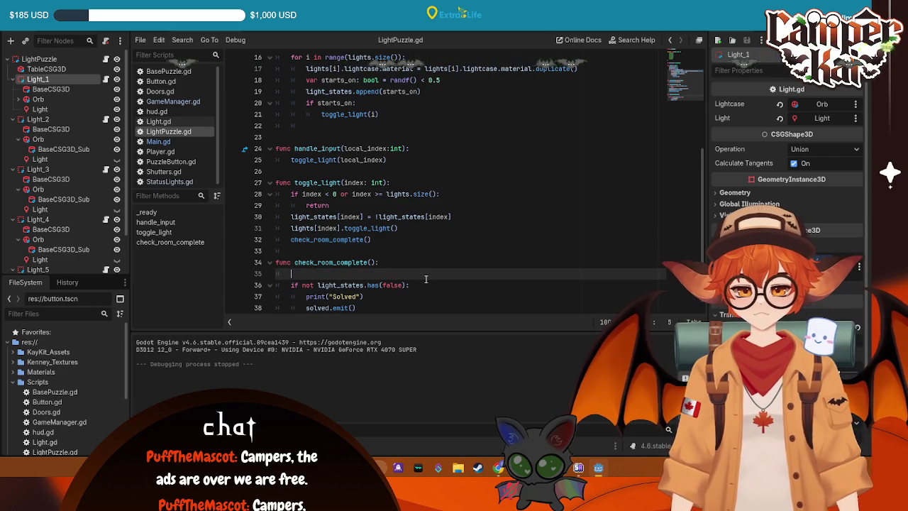
type("print")
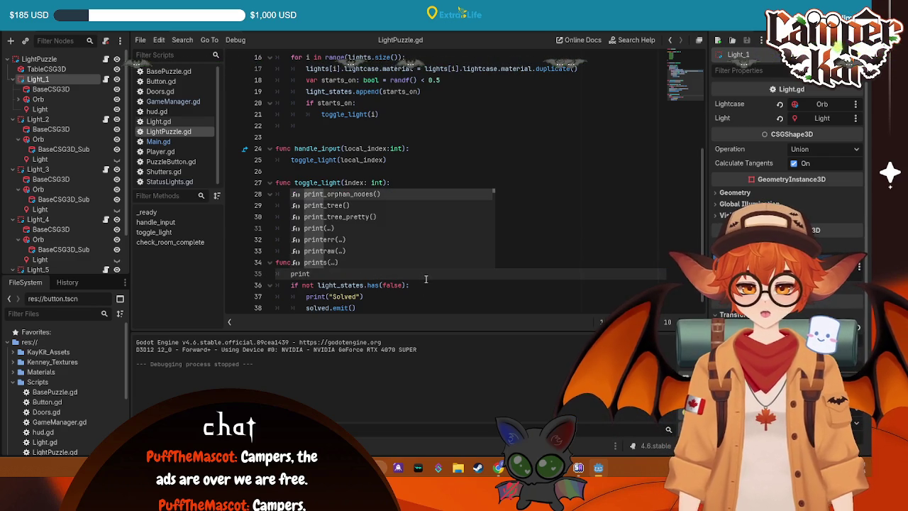
key("BackSpace")
key("BackSpace")
key("BackSpace")
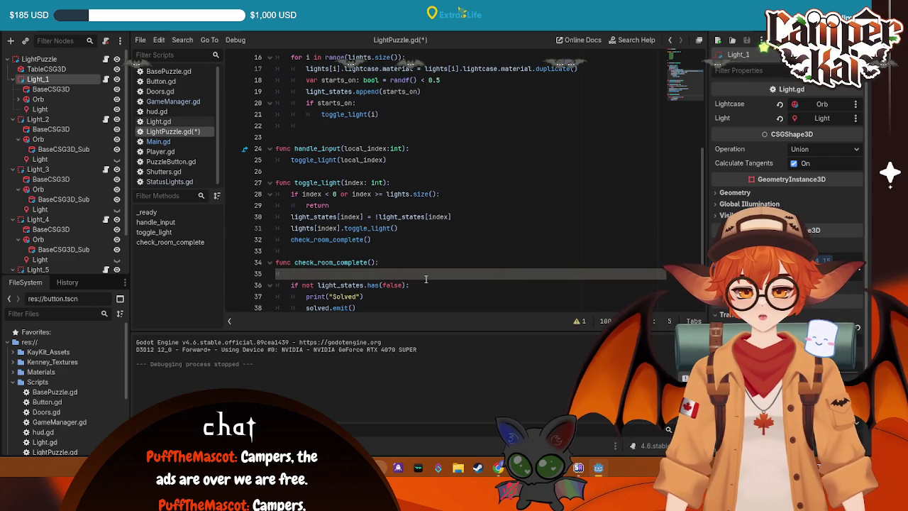
key("ctrl+s")
- Review LightPuzzle.gd's solved.emit() line, then bring up Main.gd's _ready() code
scroll(415, 149, "up", 1)
scroll(415, 191, "down", 1)
scroll(414, 234, "up", 1)
scroll(412, 275, "down", 1)
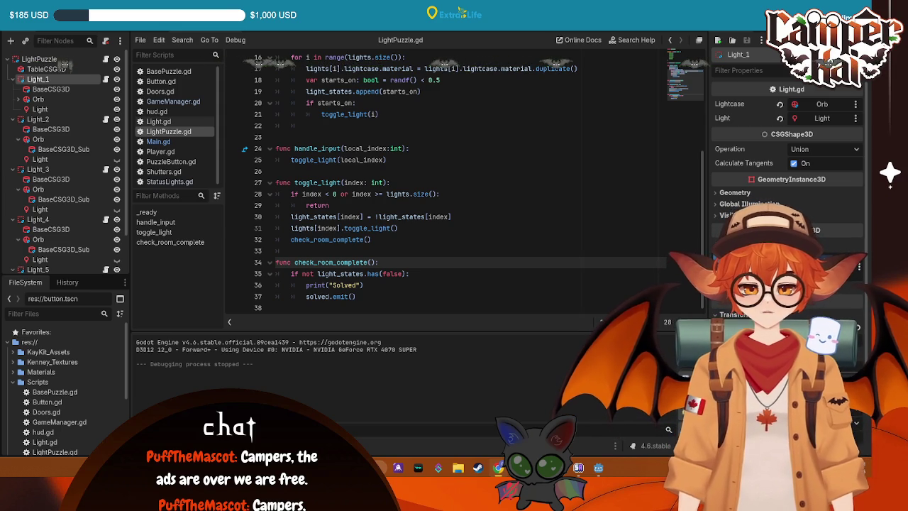
scroll(353, 212, "up", 2)
scroll(354, 213, "down", 2)
left_click(395, 295)
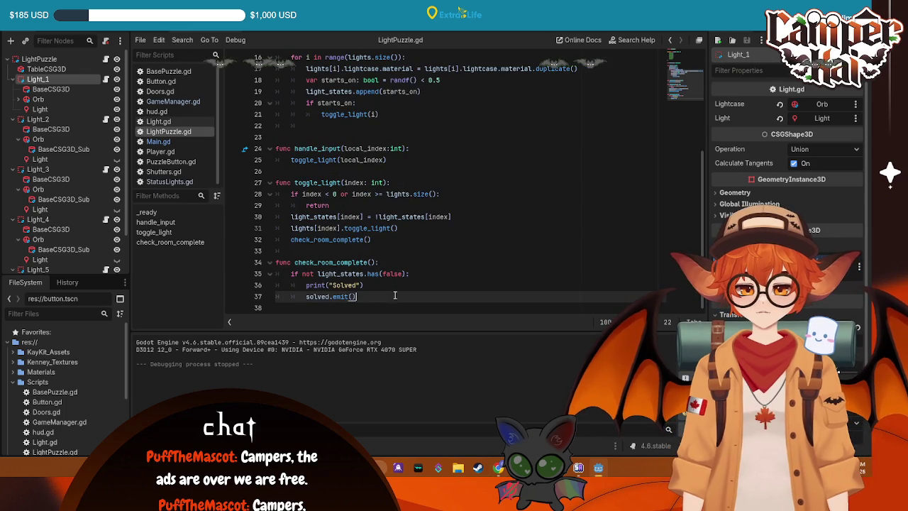
left_click(158, 141)
scroll(474, 165, "down", 5)
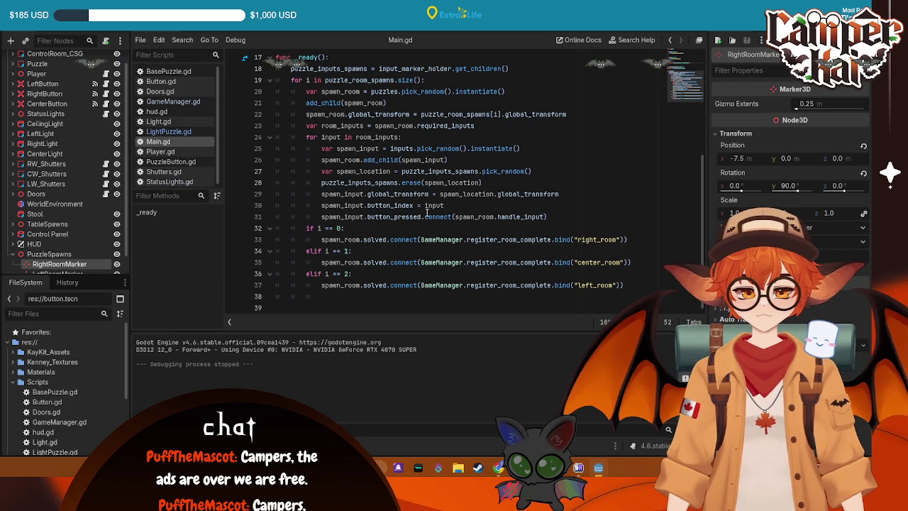
- Trace Main.gd's handle_input button connection to its definition, ending back in LightPuzzle.gd
left_click(422, 216)
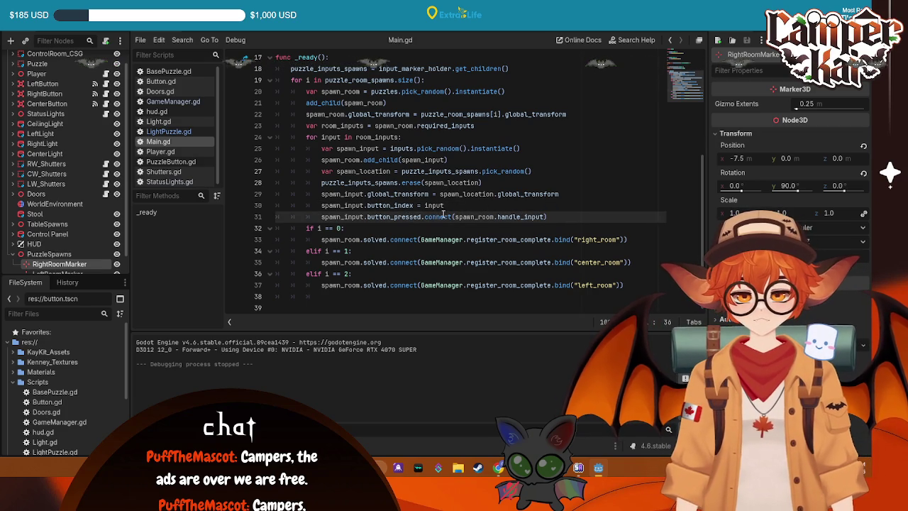
left_click(525, 216)
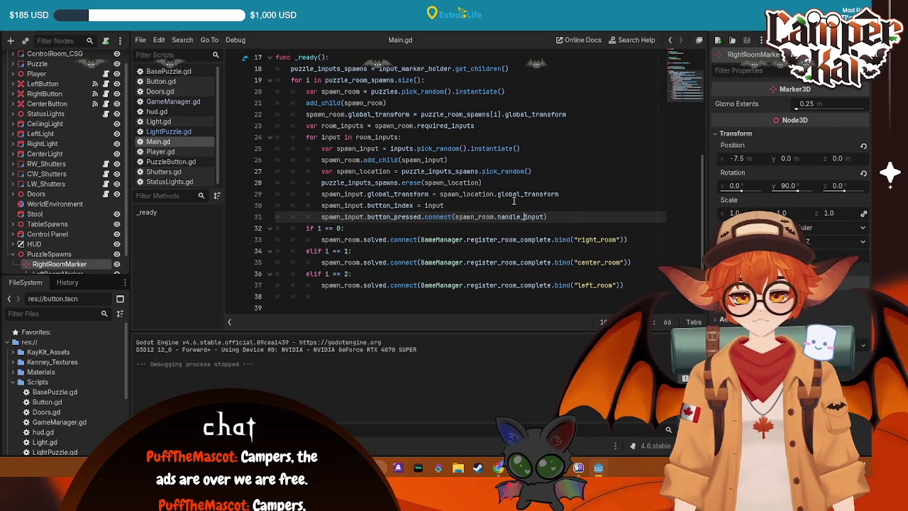
double_click(535, 216)
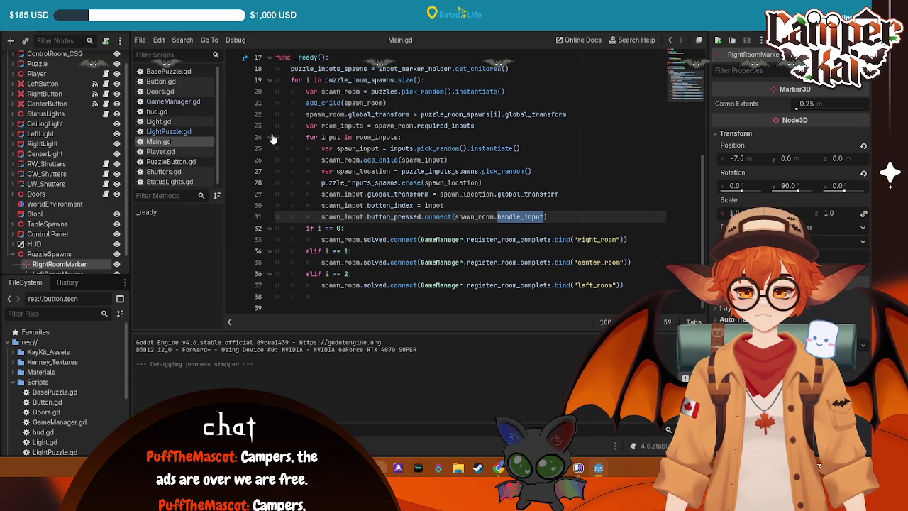
left_click(202, 31)
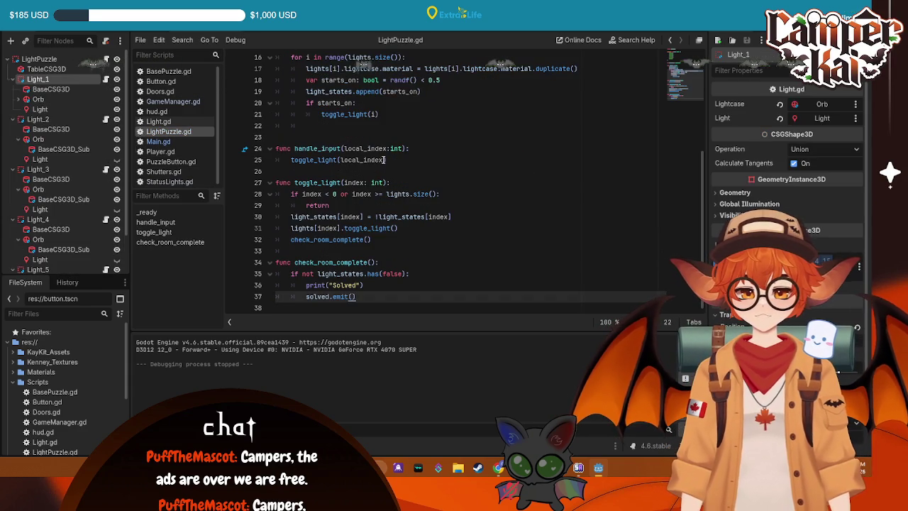
left_click(148, 32)
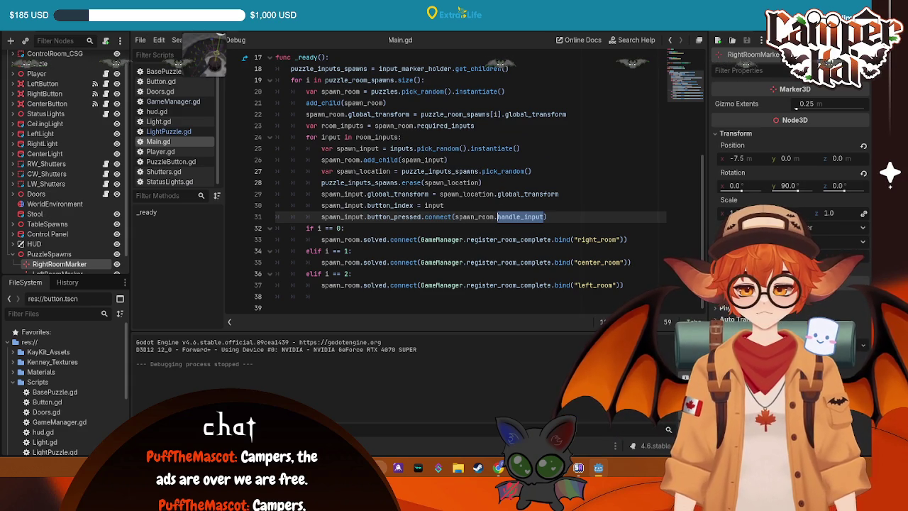
left_click(235, 33)
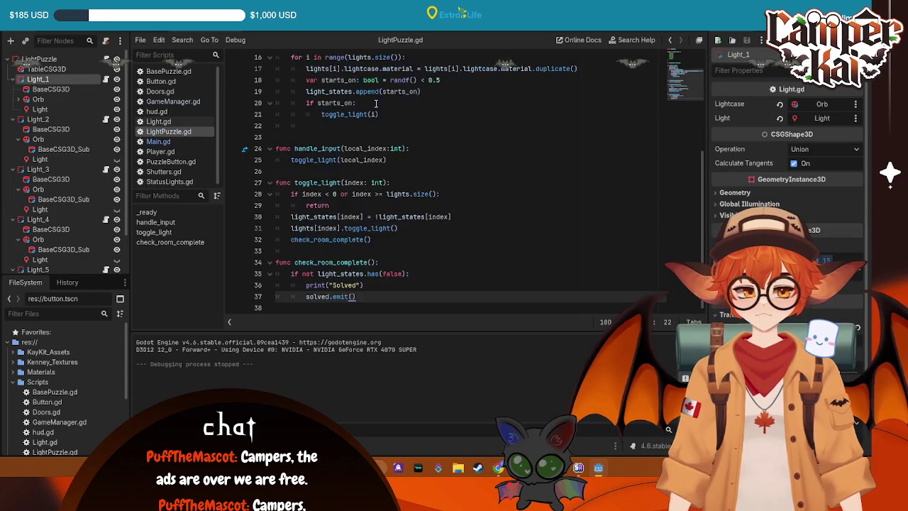
- Declare 'var room_location: String' below light_states, save, and select Main.gd's if/elif room block
left_click(415, 173)
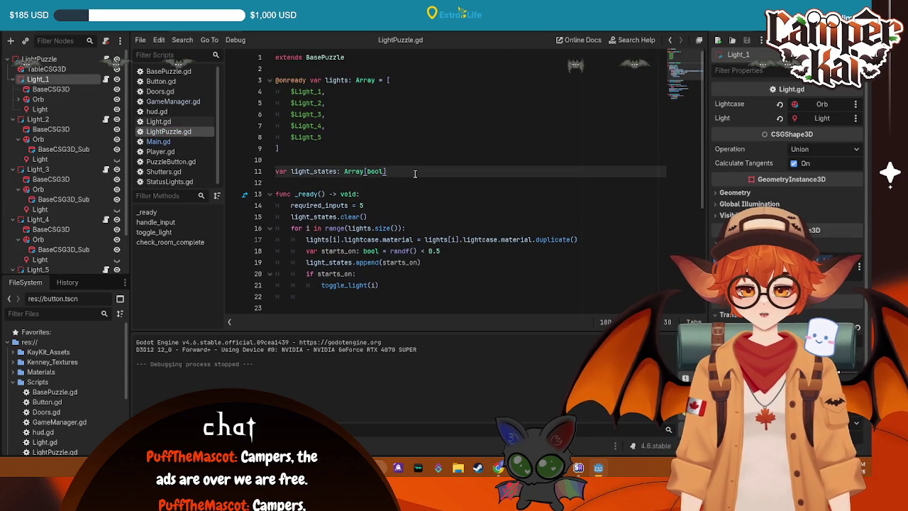
key("Return")
key("Return")
type("var room_location:")
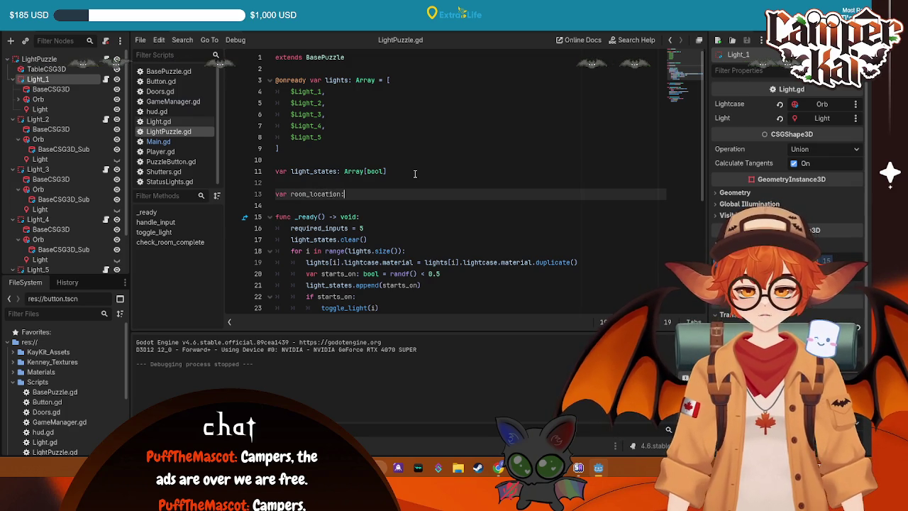
type("(")
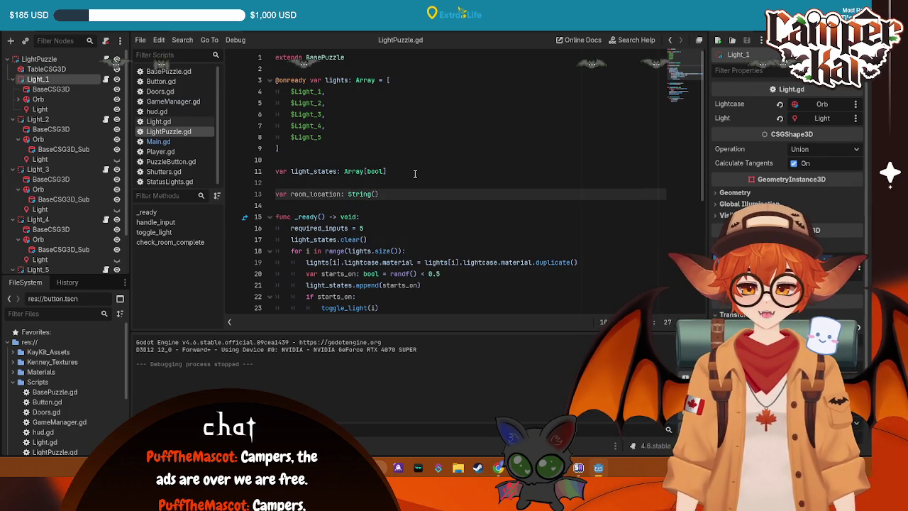
key("ctrl+s")
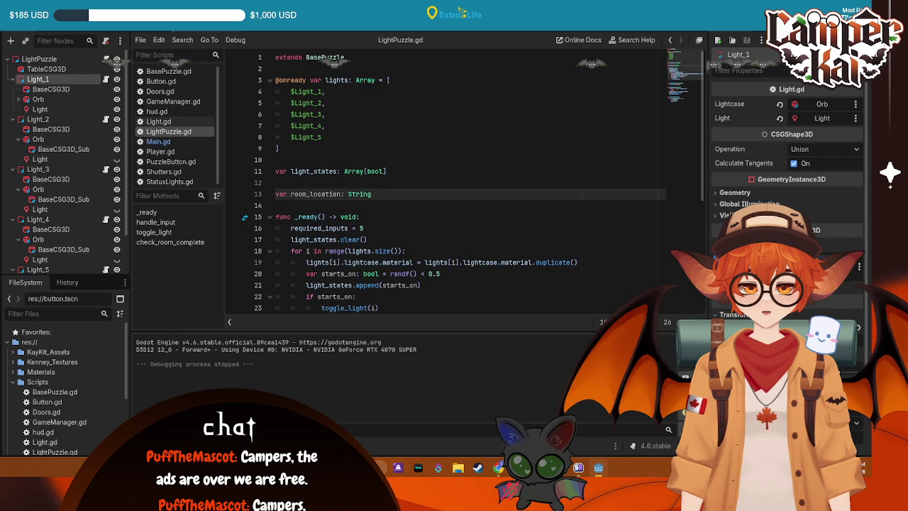
key("ctrl+Tab")
mouse_move(642, 285)
left_mouse_down()
mouse_move(298, 285)
mouse_move(214, 227)
left_mouse_up()
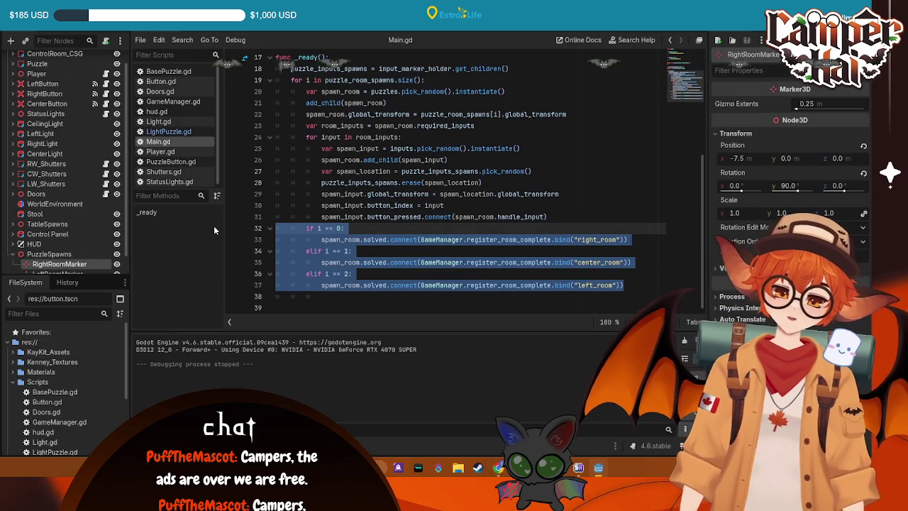
- Delete .bind("right_room"), .bind("center_room") and .bind("left_room") on lines 33, 35, 37 and save Main.gd
left_click(344, 228)
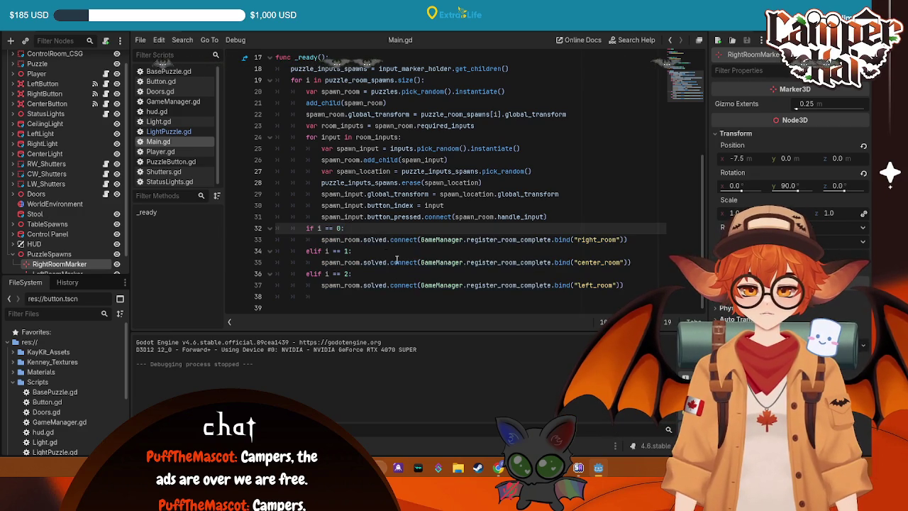
left_click(322, 239)
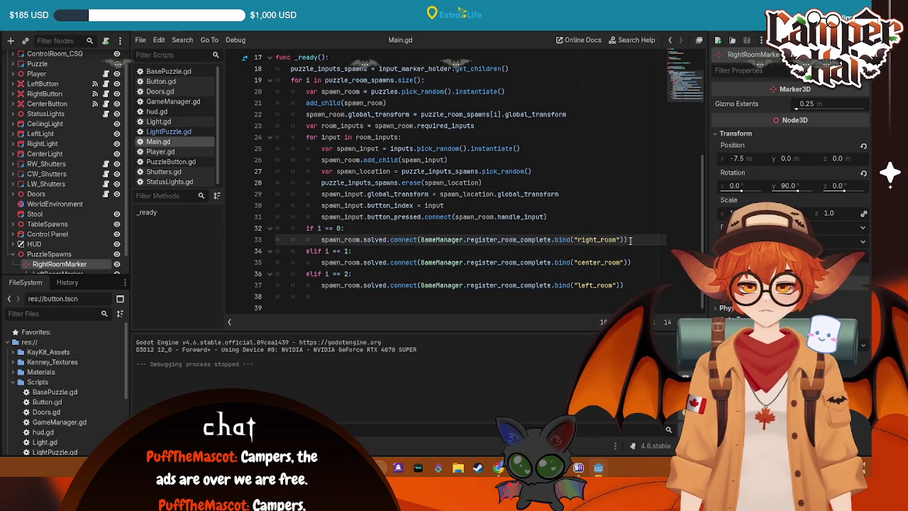
left_click_drag(624, 239, 556, 239)
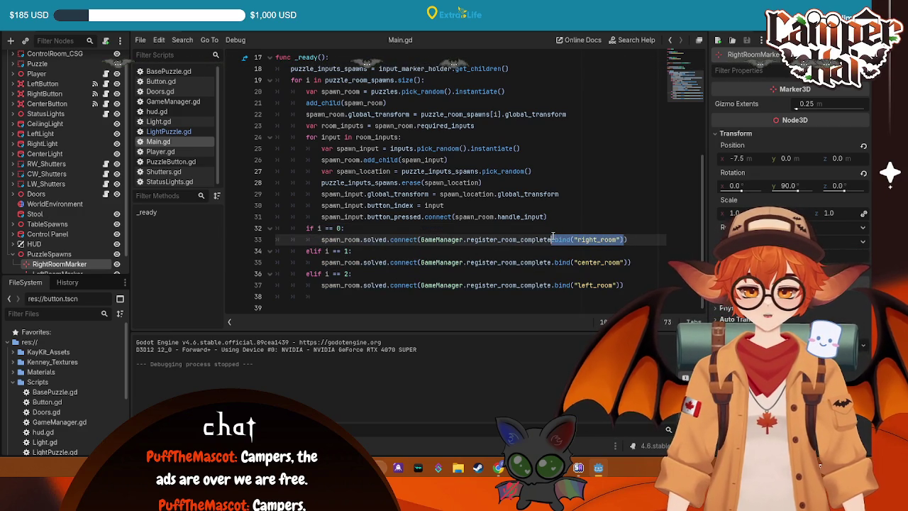
key("BackSpace")
left_click_drag(626, 262, 554, 263)
key("BackSpace")
left_click_drag(618, 287, 552, 286)
key("BackSpace")
left_click(619, 224)
key("ctrl+s")
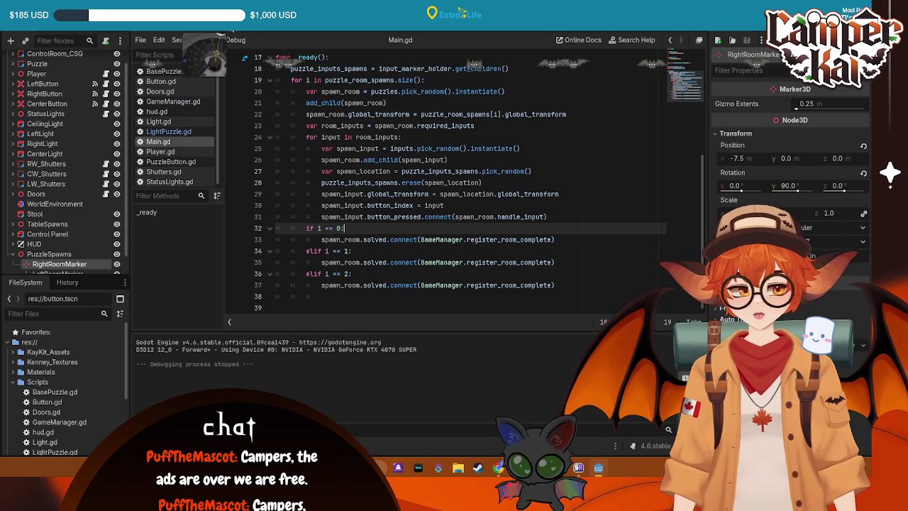
left_click(234, 25)
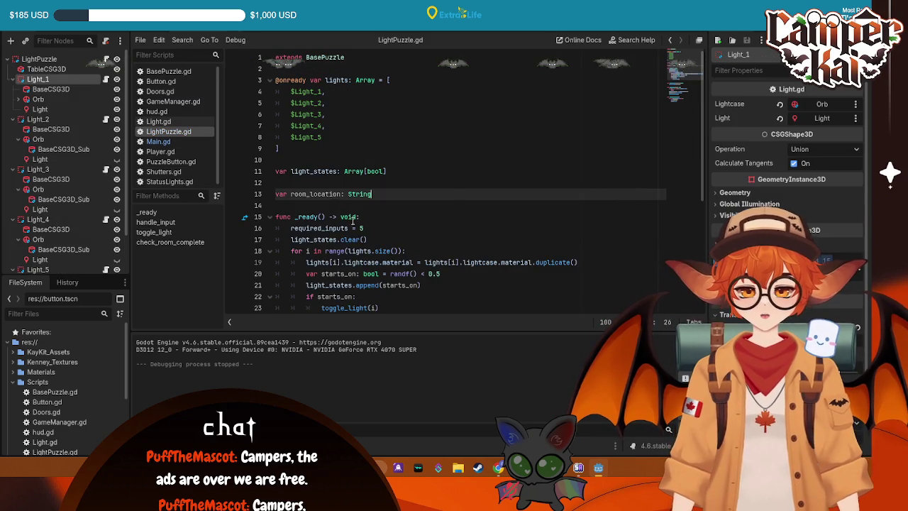
scroll(350, 219, "down", 4)
left_click(380, 216)
triple_click(373, 213)
scroll(364, 200, "down", 2)
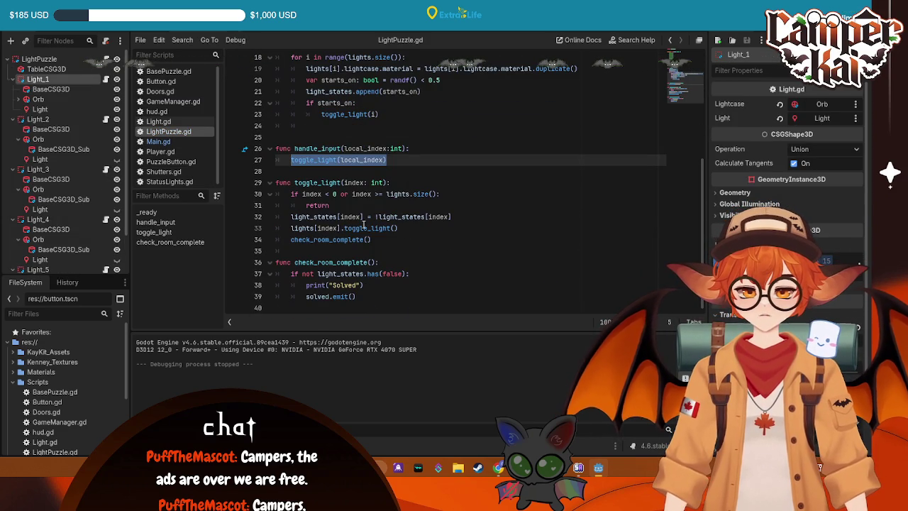
scroll(400, 149, "up", 1)
left_click(369, 194)
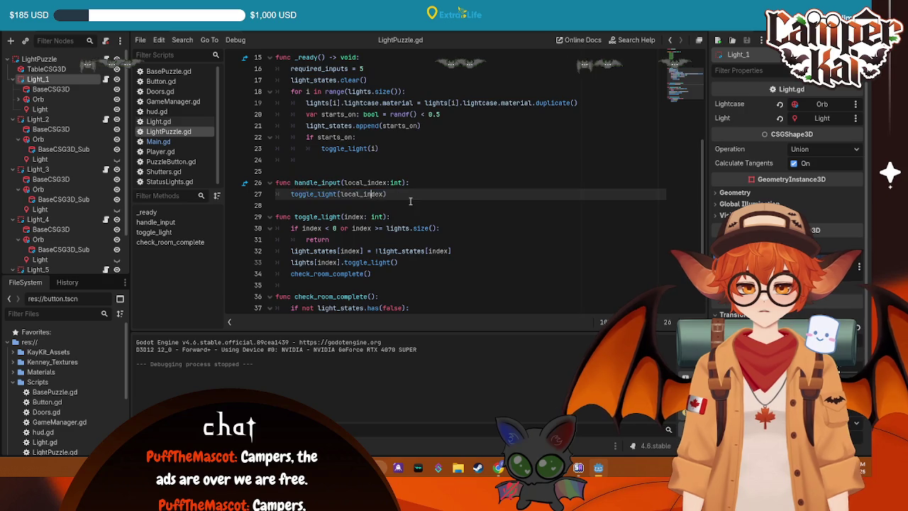
scroll(376, 195, "up", 2)
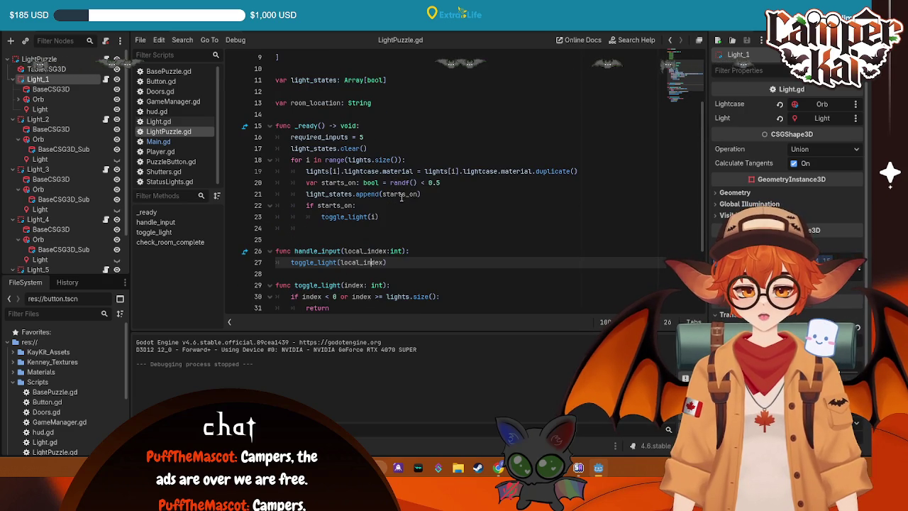
key("ctrl+Tab")
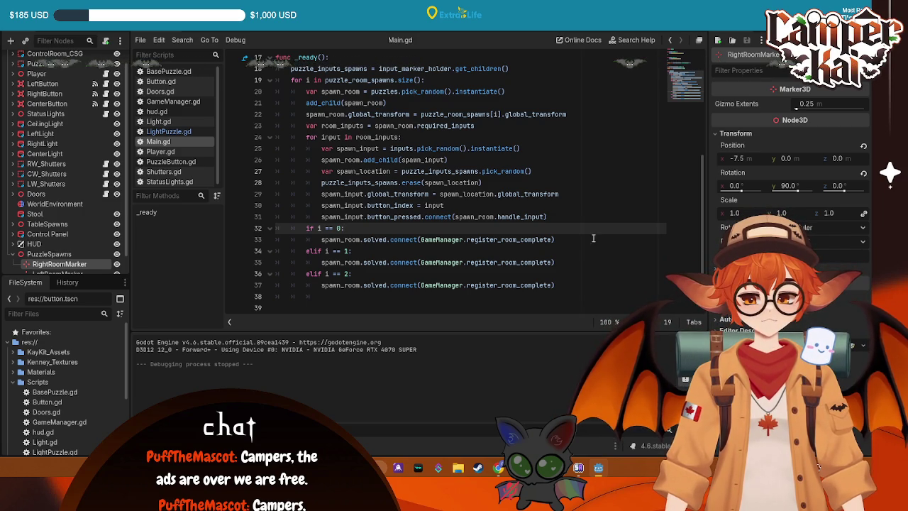
left_click_drag(570, 287, 242, 51)
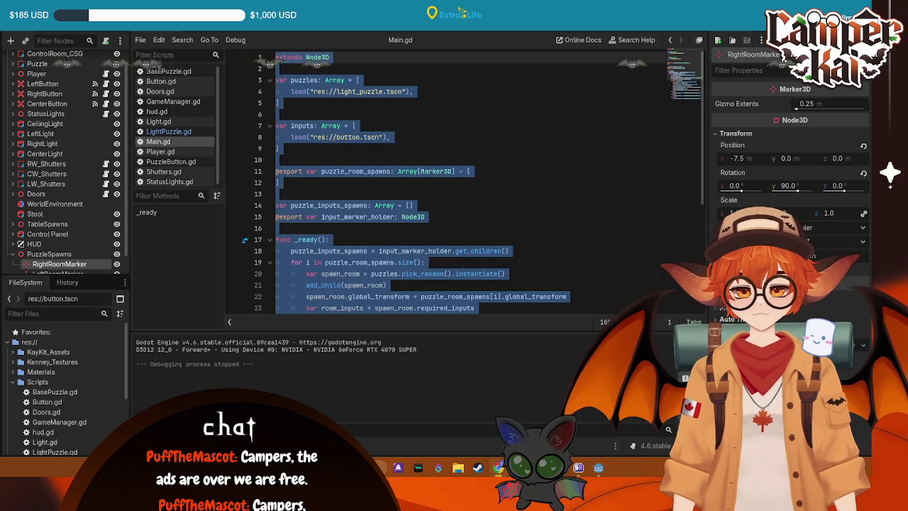
key("ctrl+Tab")
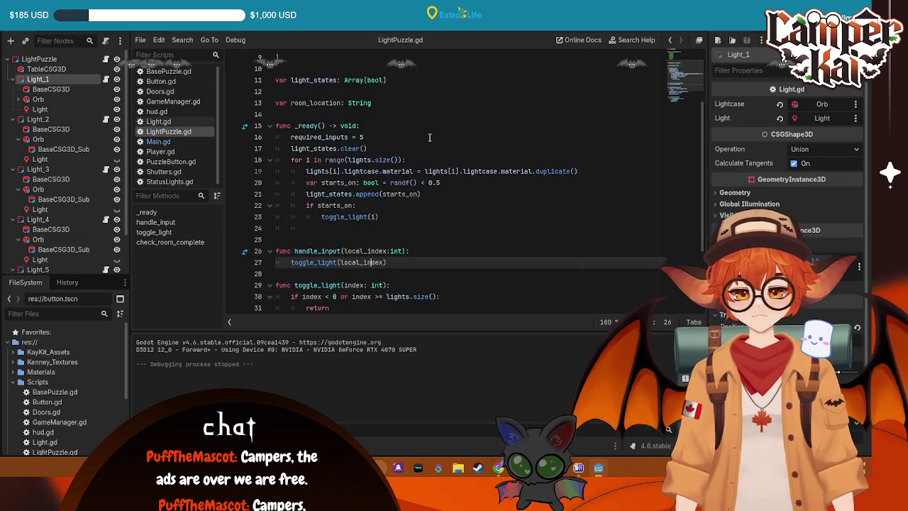
scroll(407, 112, "down", 3)
key("ctrl+shift+Home")
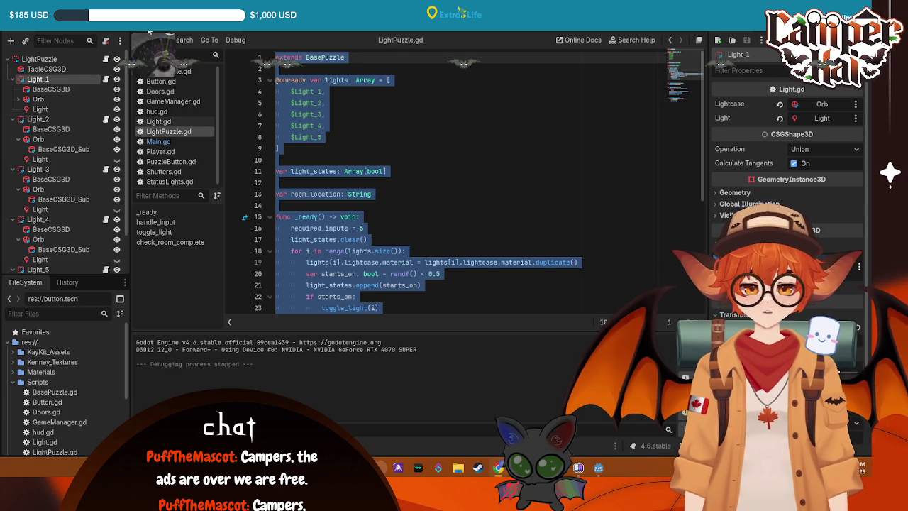
key("ctrl+Tab")
left_click(560, 196)
scroll(560, 196, "down", 5)
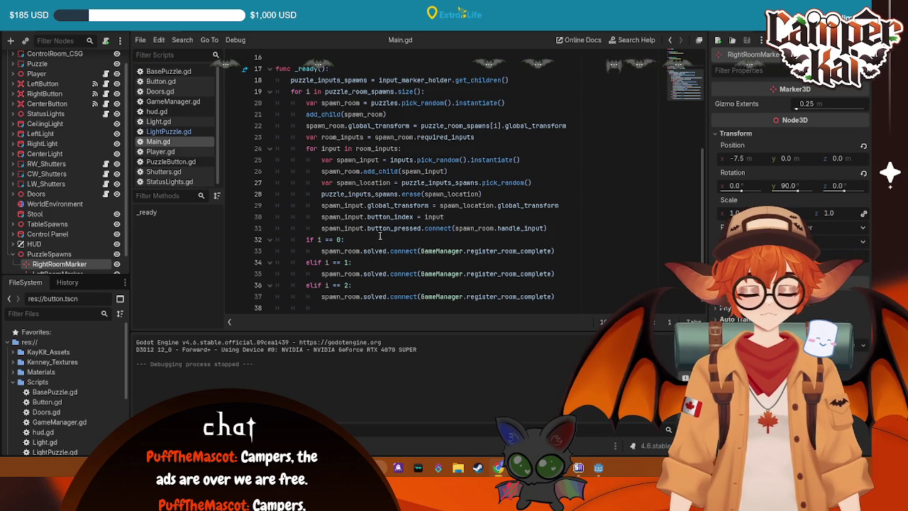
- Delete Main.gd's if i == 0 / elif branches and cut the solved connection line
left_click_drag(393, 239, 257, 238)
mouse_move(556, 296)
left_mouse_down()
mouse_move(464, 296)
mouse_move(555, 251)
left_mouse_up()
key("BackSpace")
triple_click(358, 238)
key("BackSpace")
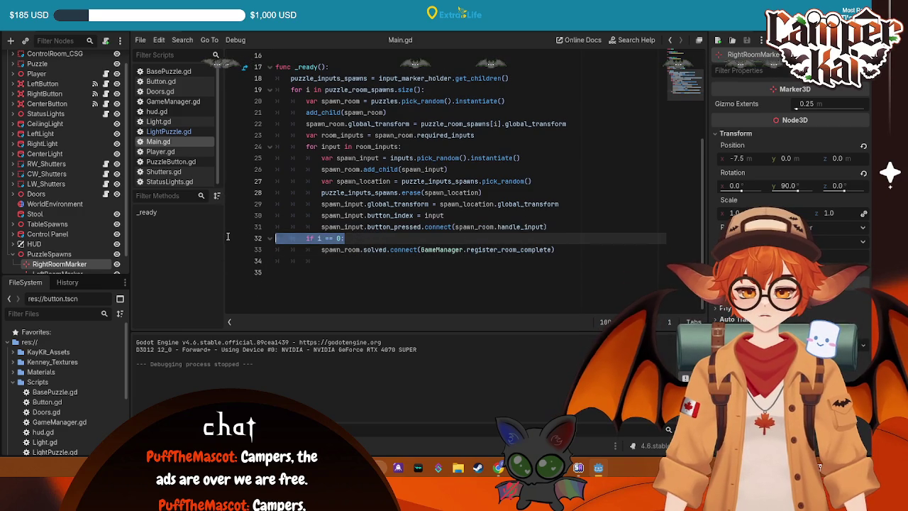
key("BackSpace")
left_click_drag(555, 238, 322, 238)
key("ctrl+c")
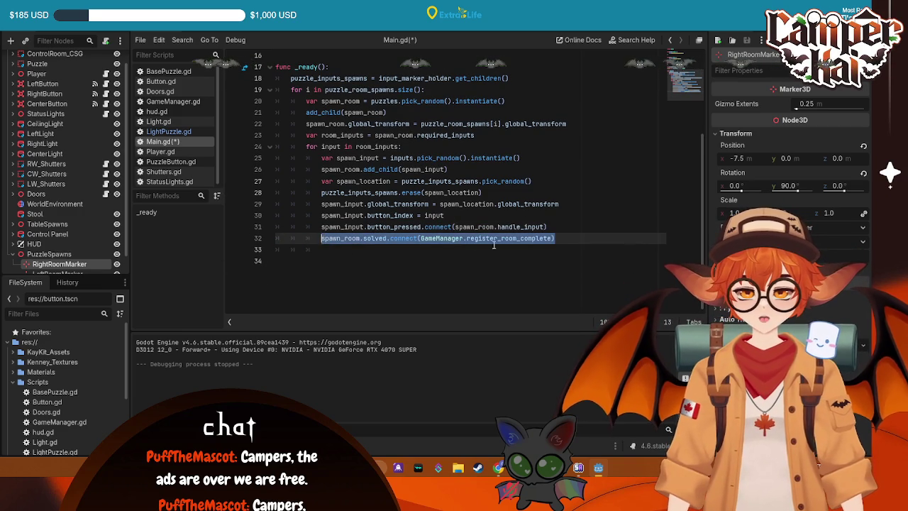
key("BackSpace")
key("BackSpace")
key("BackSpace")
key("BackSpace")
key("BackSpace")
key("BackSpace")
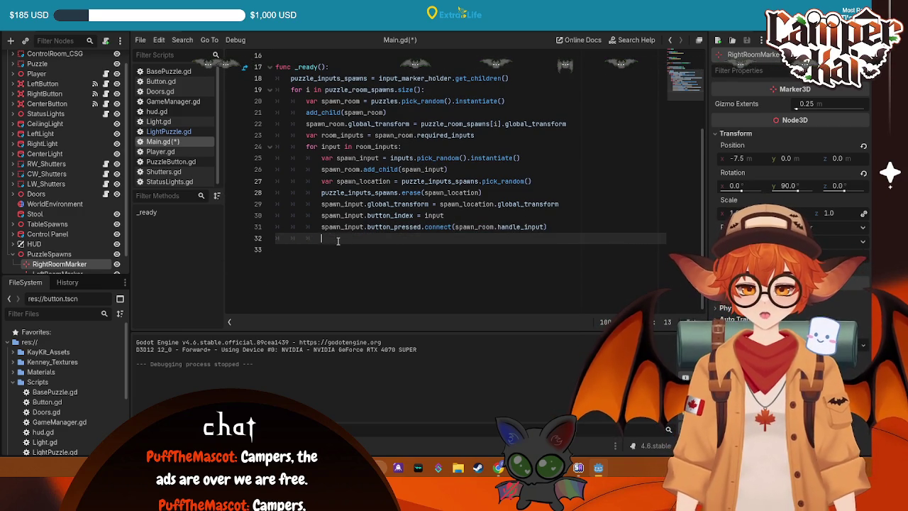
- Paste the solved connection below the global_transform line and save Main.gd
left_click(515, 135)
left_click(571, 125)
key("Return")
key("ctrl+v")
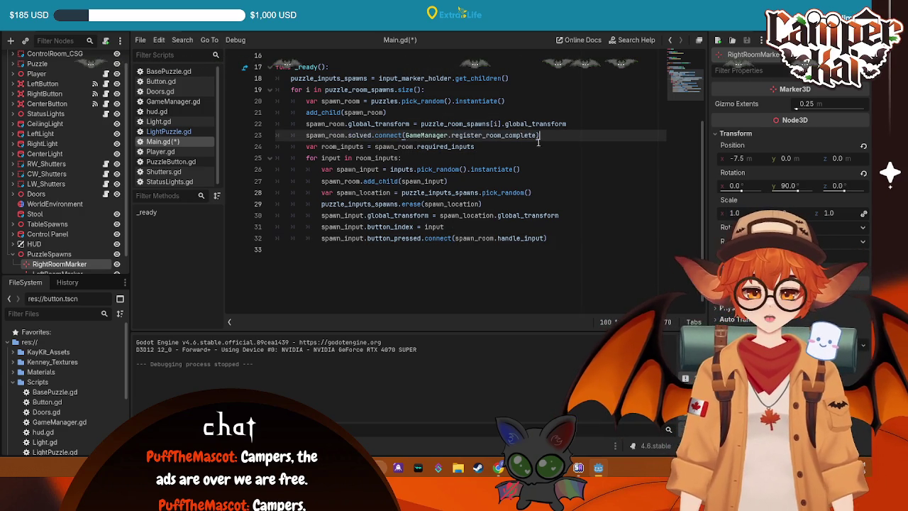
key("ctrl+s")
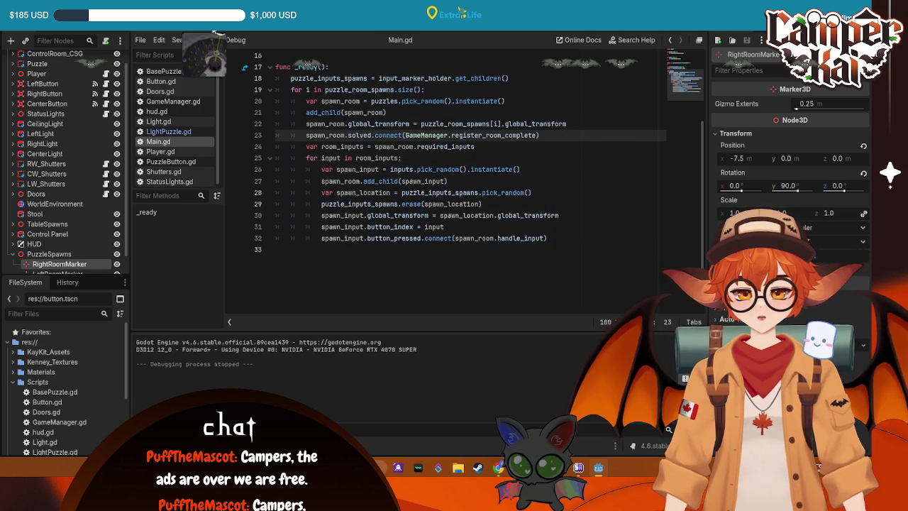
- Look over LightPuzzle.gd and Main.gd, ending on LightPuzzle.gd
left_click(213, 31)
left_click(448, 186)
scroll(442, 235, "down", 5)
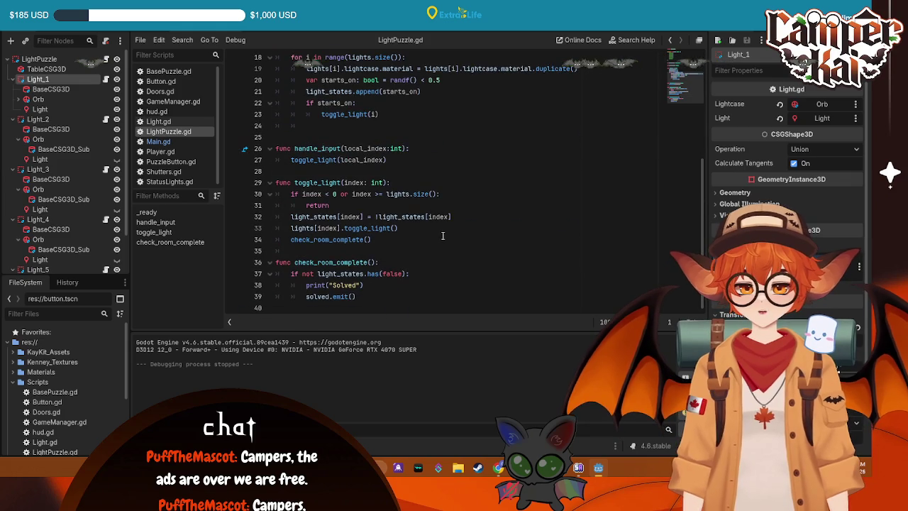
scroll(412, 253, "up", 6)
left_click(154, 32)
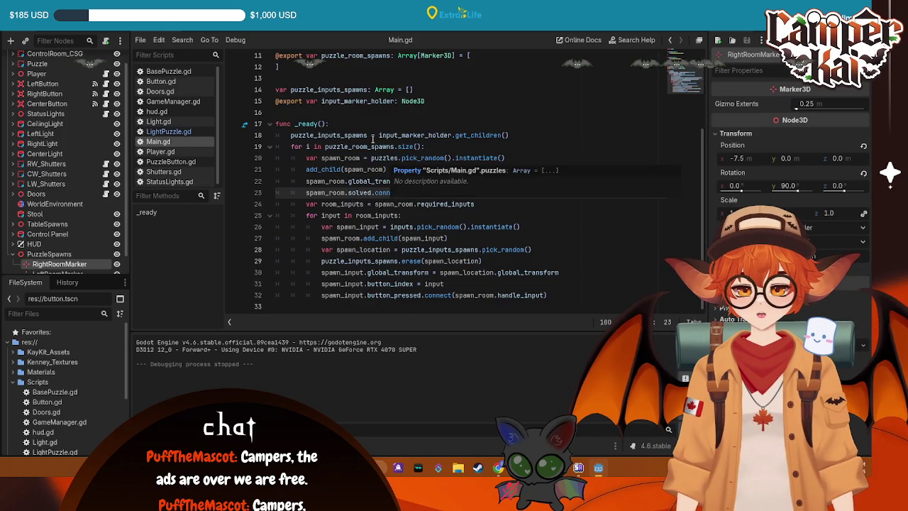
left_click(168, 131)
scroll(398, 222, "down", 6)
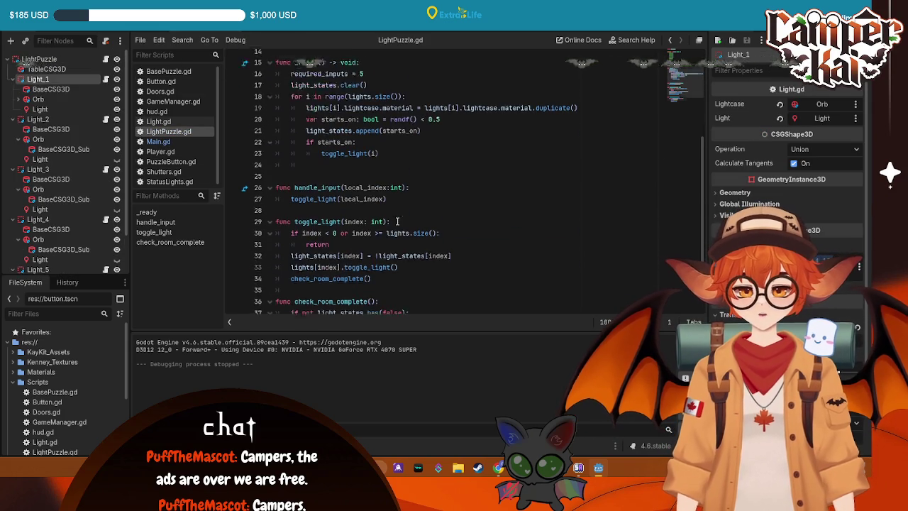
- Add a blank line after Main.gd's solved connection and jump to GameManager's register_room_complete definition
scroll(397, 222, "up", 1)
scroll(398, 222, "down", 1)
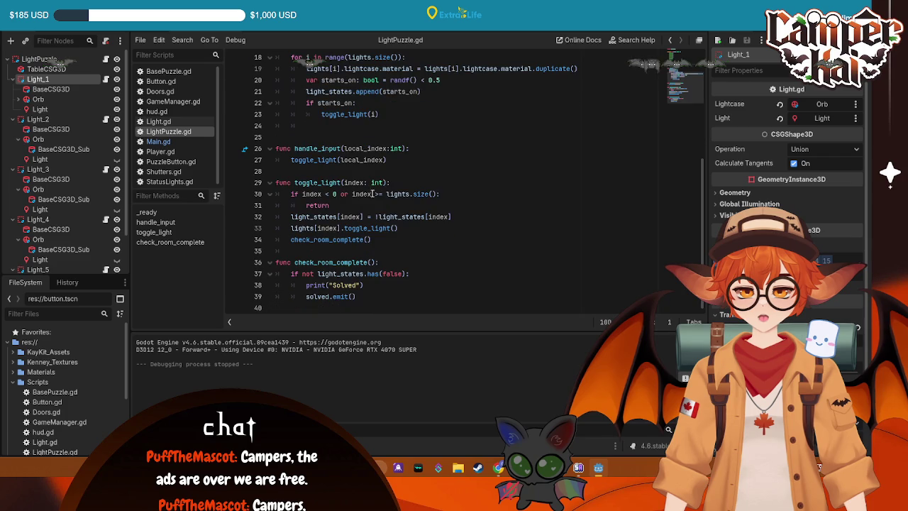
left_click(355, 297)
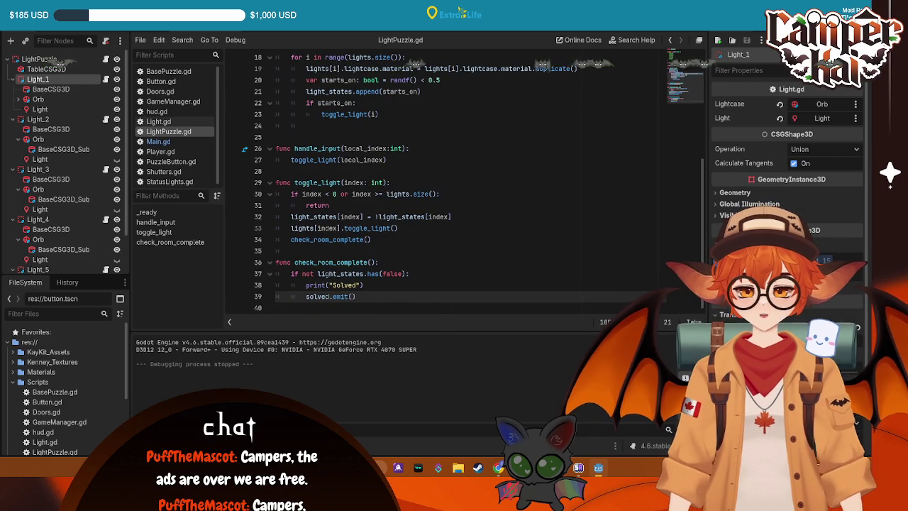
key("alt+Left")
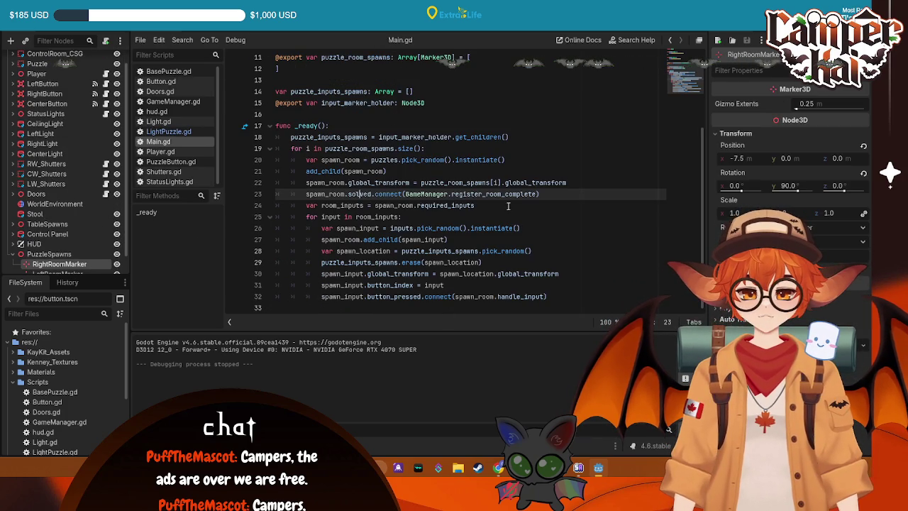
key("Return")
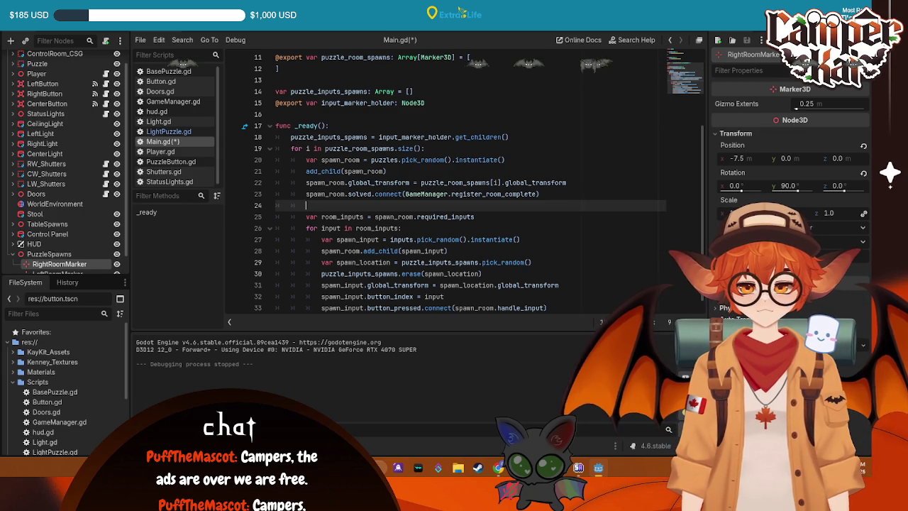
left_click(173, 101)
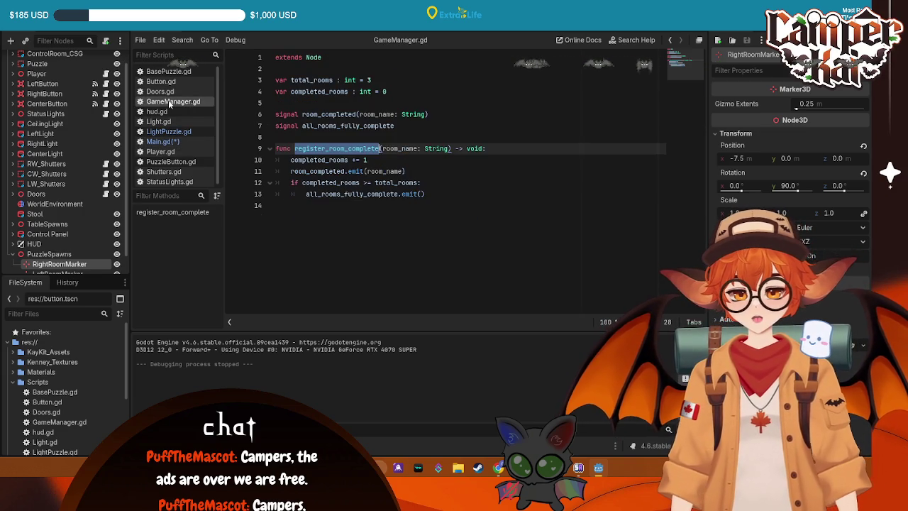
- Rename room_name to room_index in the room_completed signal and register_room_complete, type it int, and save
left_click(485, 189)
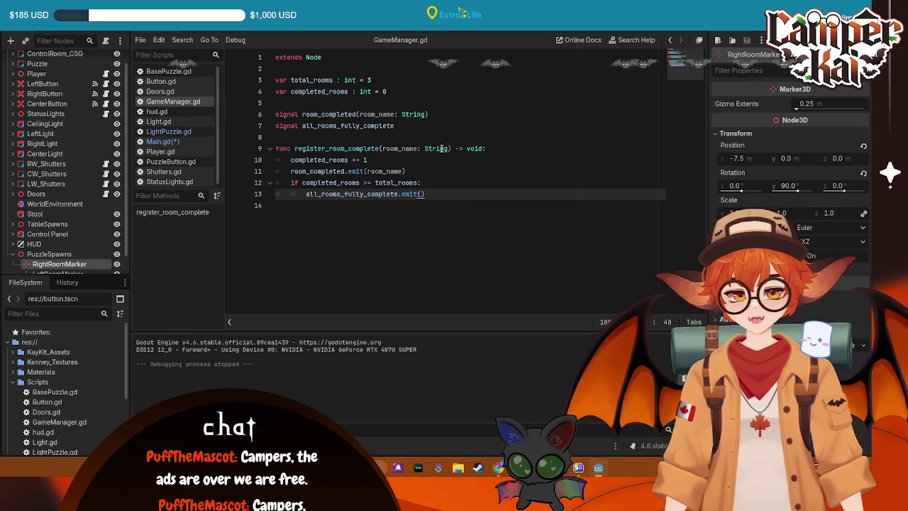
left_click(449, 148)
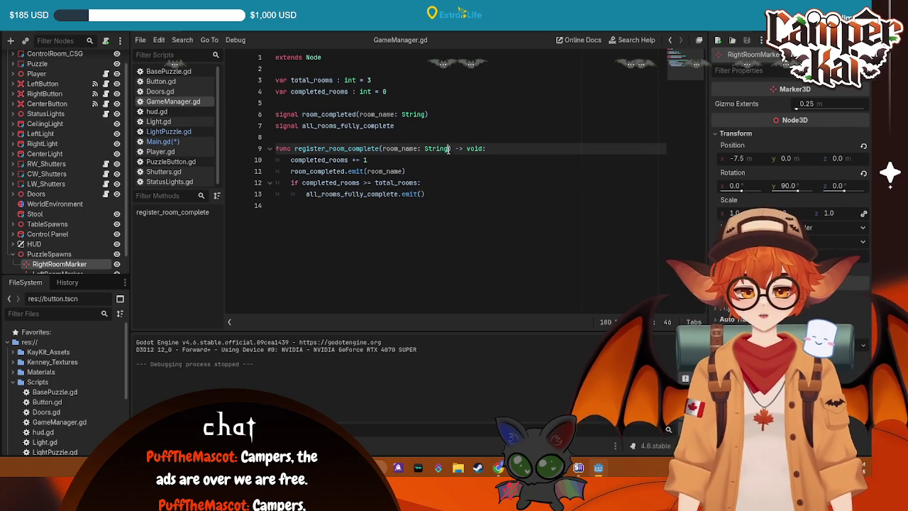
double_click(388, 114)
key("BackSpace")
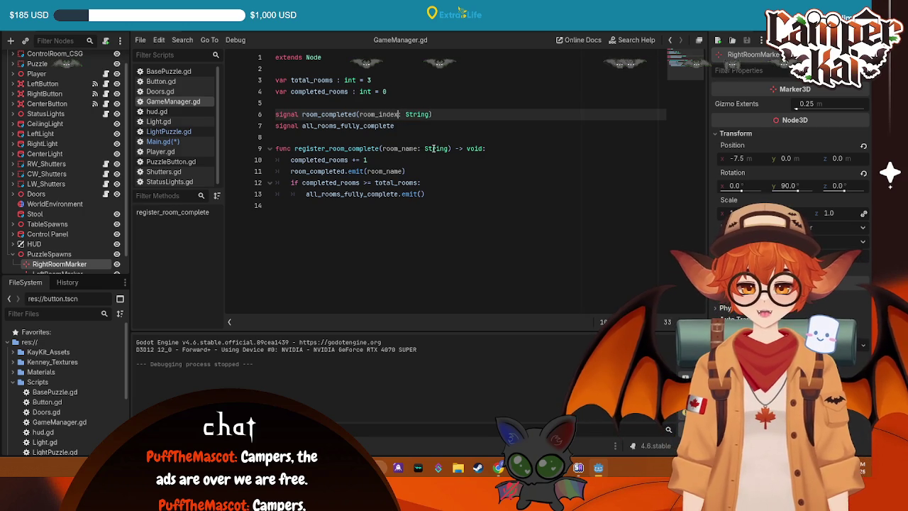
left_click_drag(419, 148, 402, 148)
type("index")
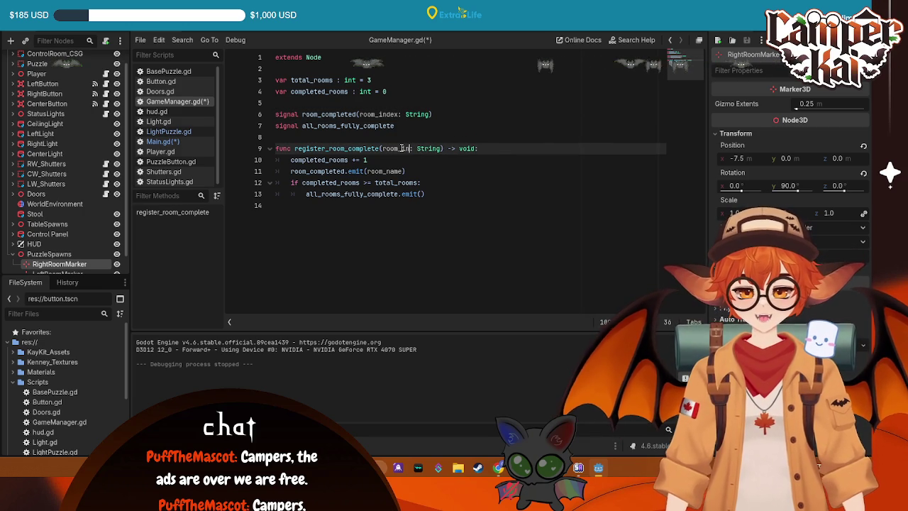
double_click(451, 147)
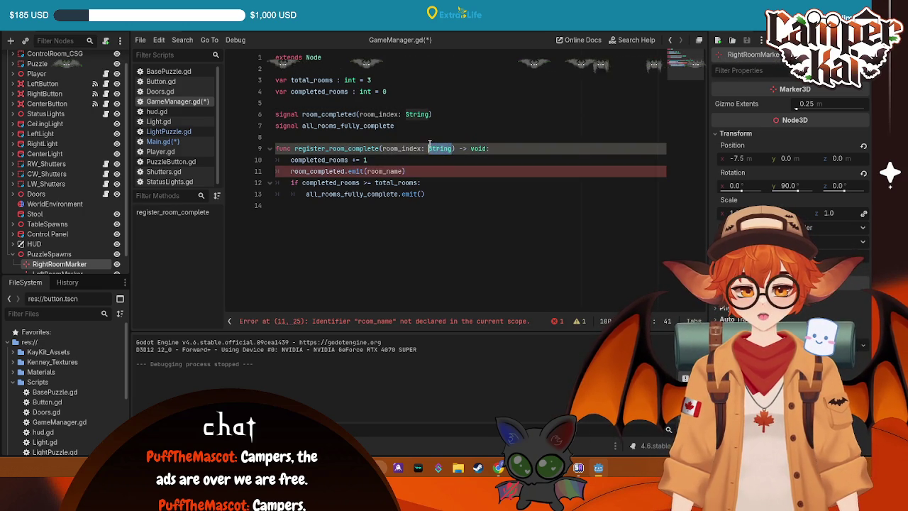
type("int")
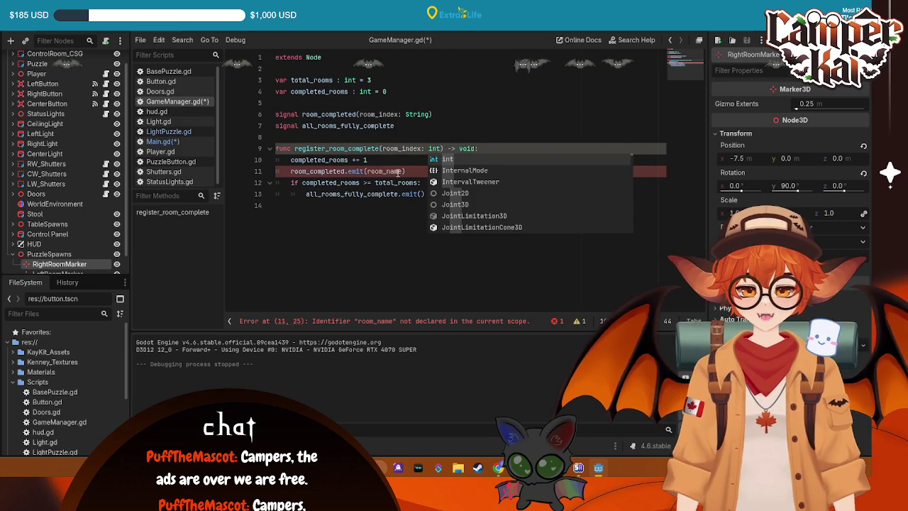
key("Escape")
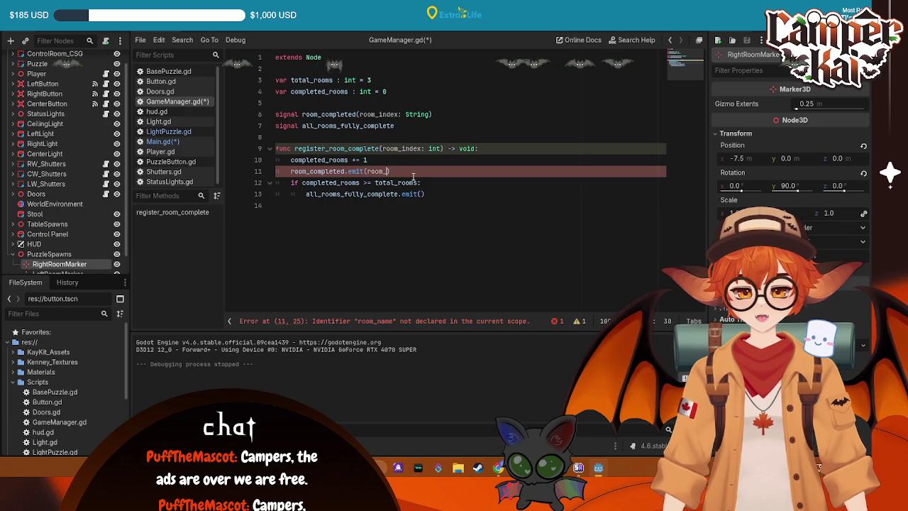
type("index)")
left_click(443, 114)
key("ctrl+s")
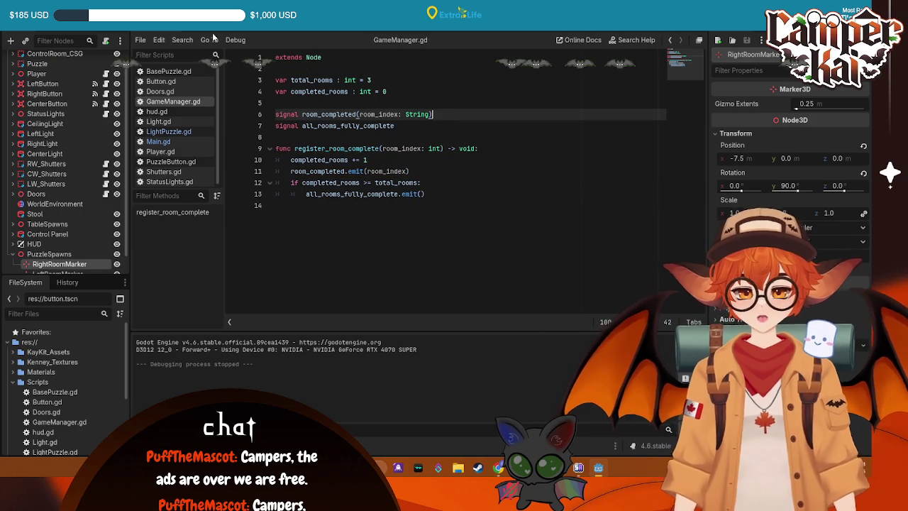
- In StatusLights.gd, give the handler an int parameter and match on room_index
left_click(170, 182)
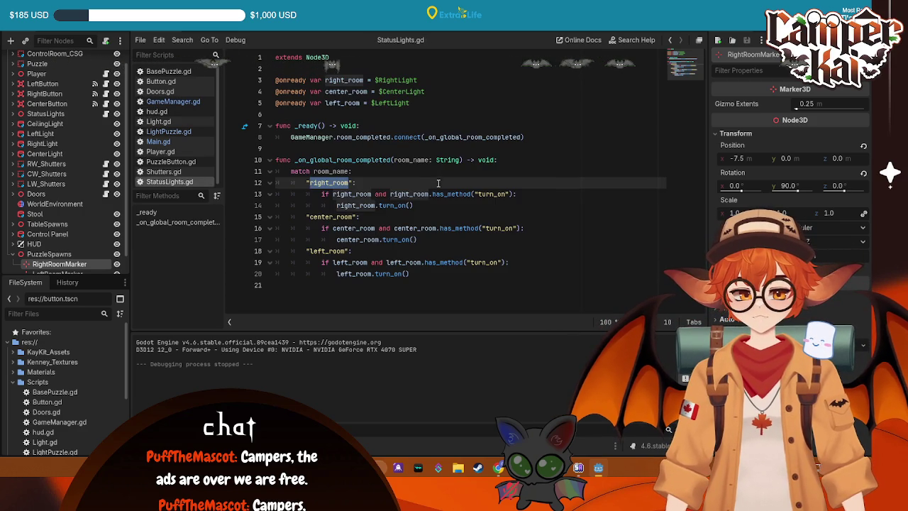
left_click(427, 159)
type("inx")
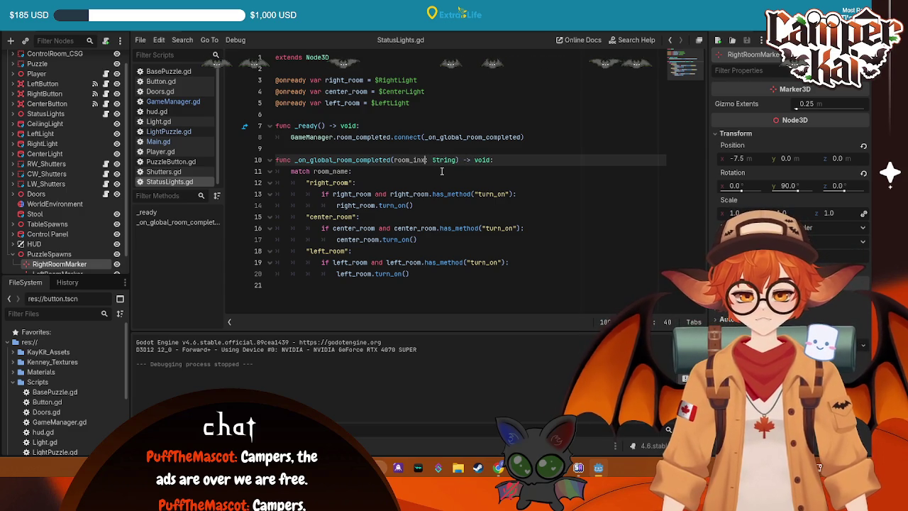
double_click(445, 159)
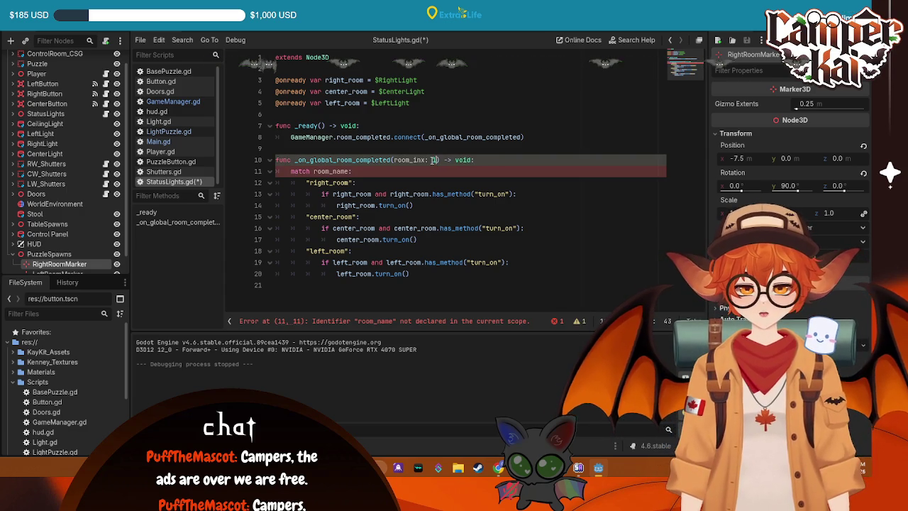
type("nt")
key("Escape")
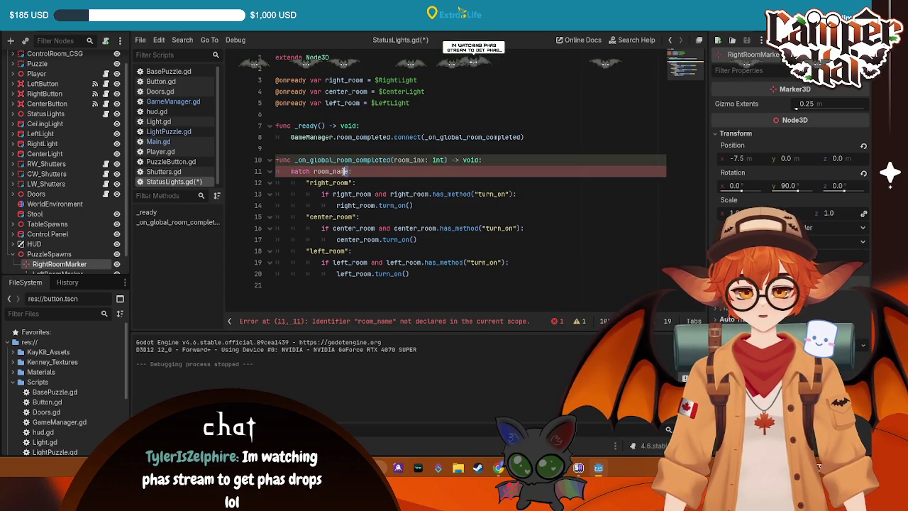
left_click_drag(348, 171, 333, 171)
type("inde")
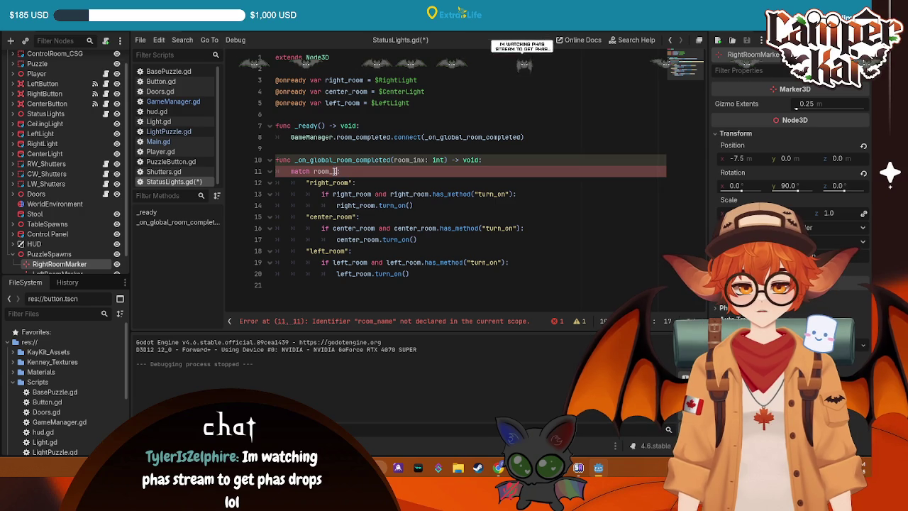
type("x")
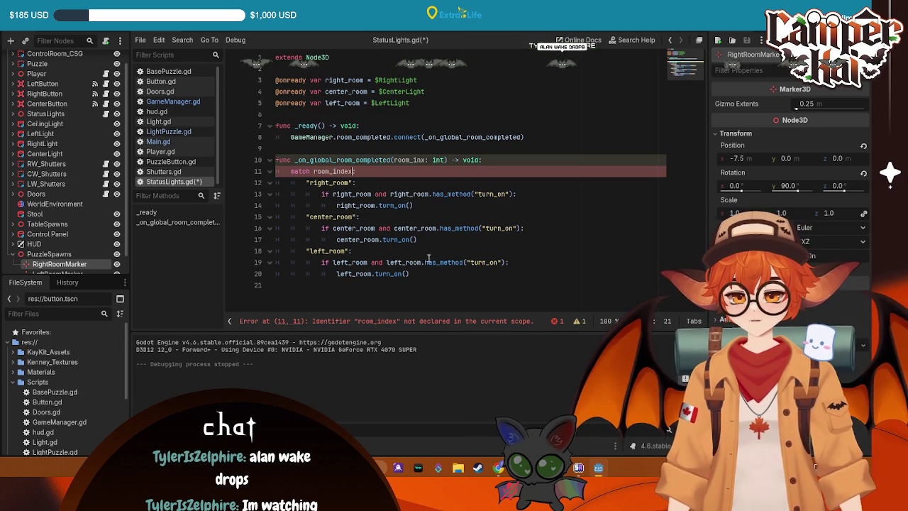
- Replace the "right_room", "center_room" and "left_room" match labels with 0, 1 and 2, and save
left_click(429, 206)
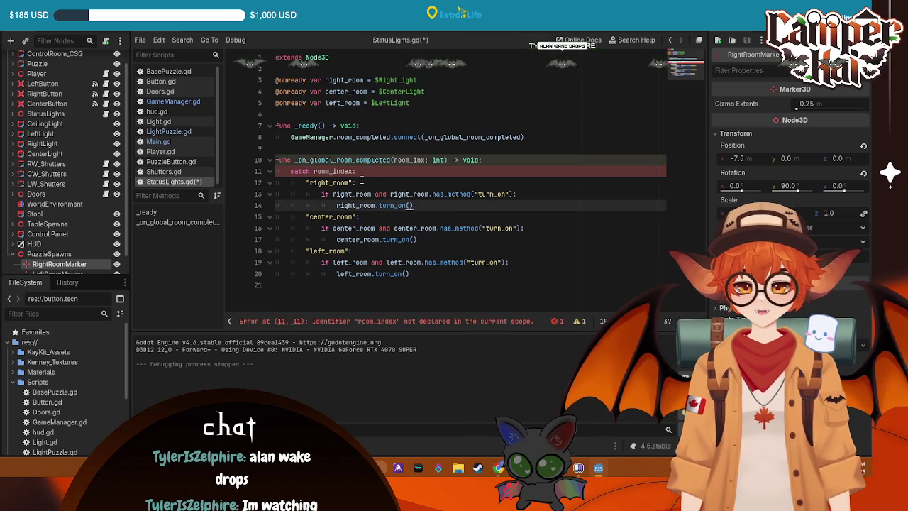
left_click_drag(349, 182, 307, 183)
type("1:")
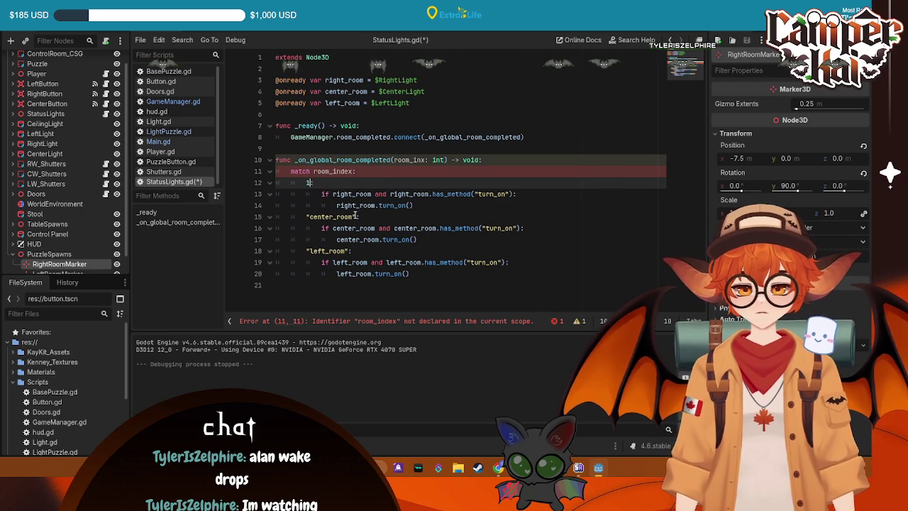
key("BackSpace")
type("0")
left_click_drag(356, 217, 307, 217)
type("1")
left_click_drag(348, 250, 306, 251)
type("2:")
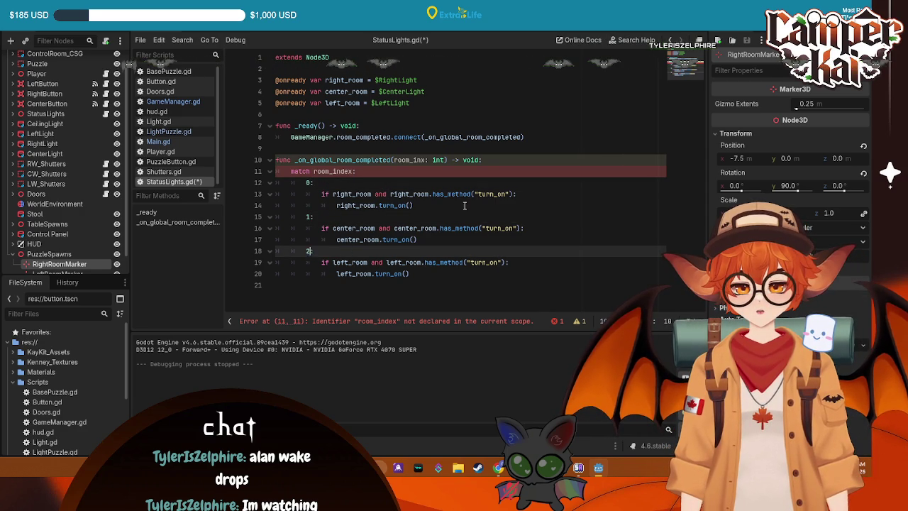
left_click(425, 206)
key("ctrl+s")
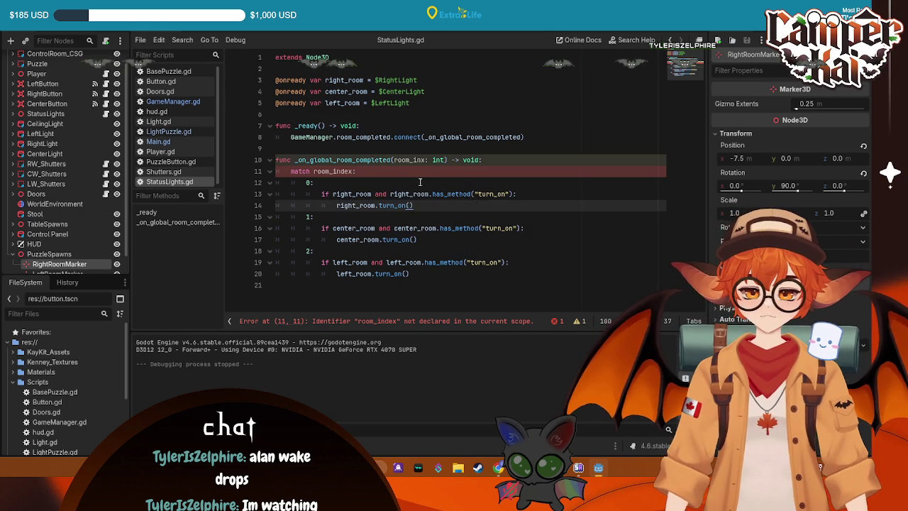
- Correct the misspelled room_index parameter on line 10 and save StatusLights.gd again
left_click(430, 160)
type(":")
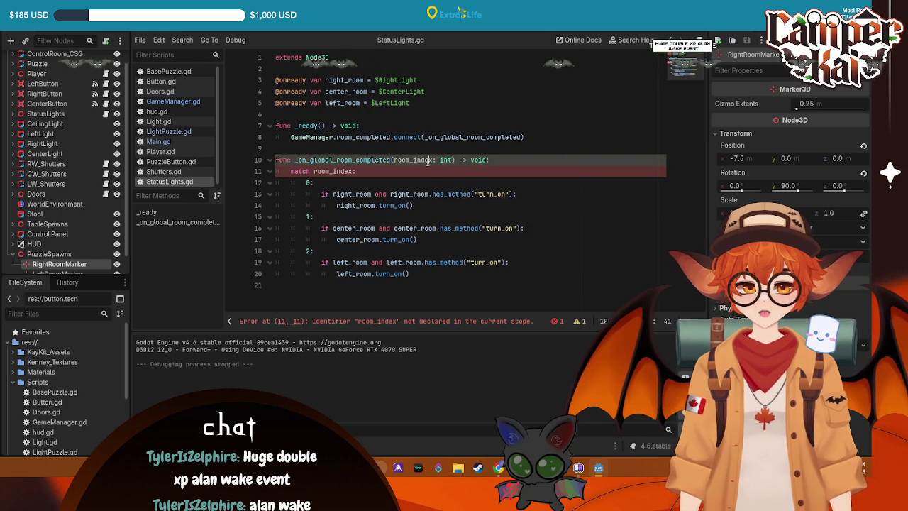
left_click(543, 136)
key("ctrl+s")
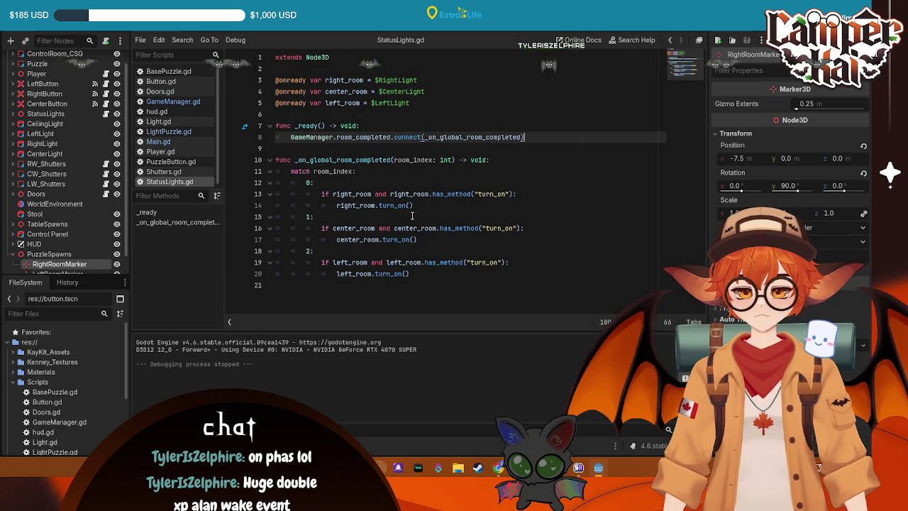
key("Up")
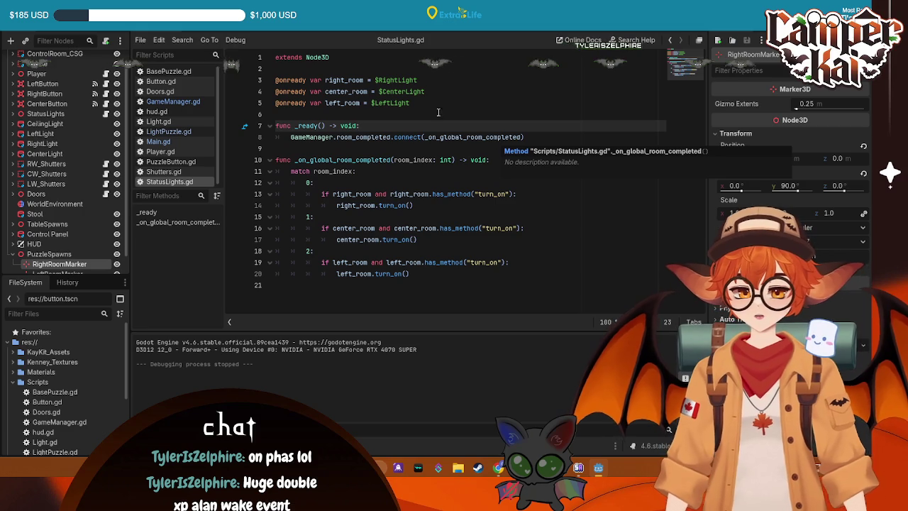
key("ctrl+Tab")
- Start a spawn_room. assignment on a new line in Main.gd's spawn loop
left_click(317, 205)
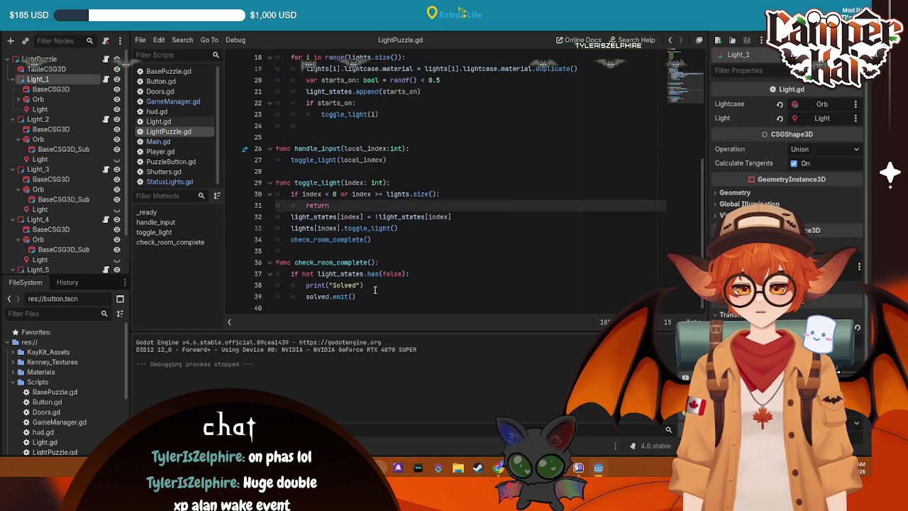
scroll(354, 104, "up", 5)
scroll(354, 105, "down", 5)
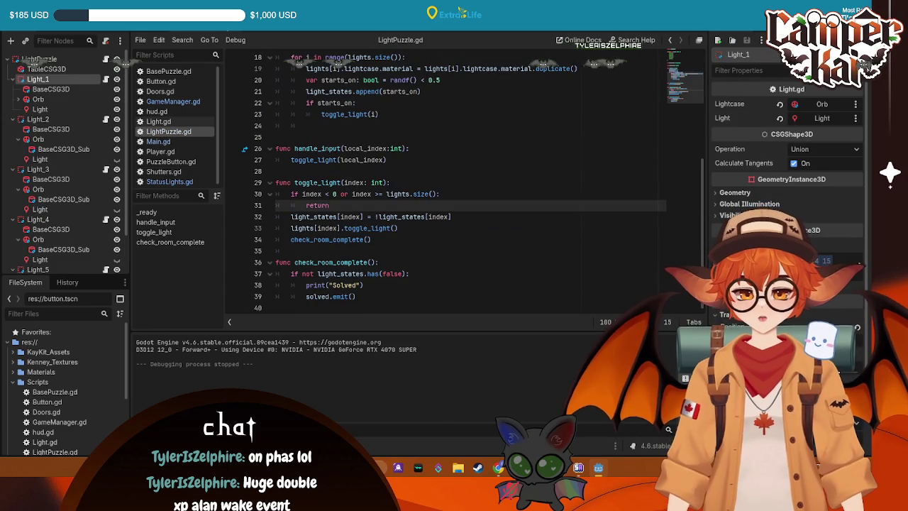
left_click(170, 101)
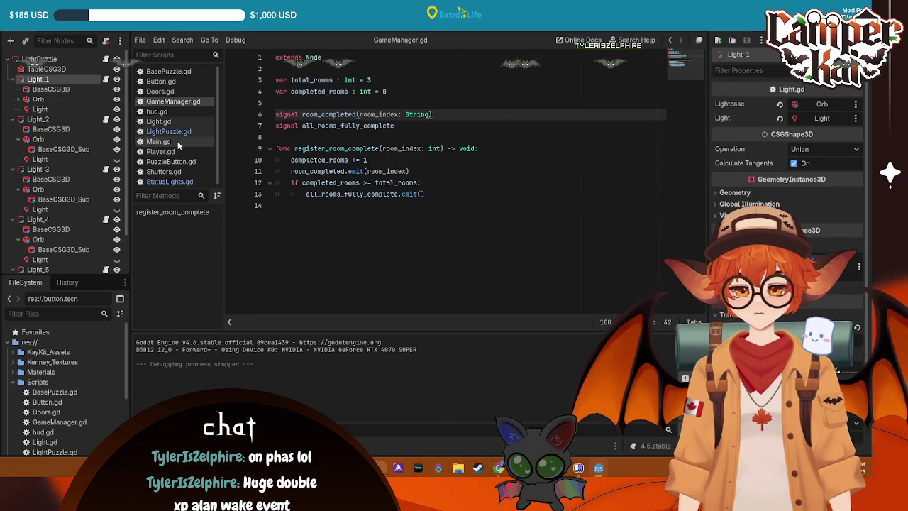
left_click(178, 141)
left_click(467, 197)
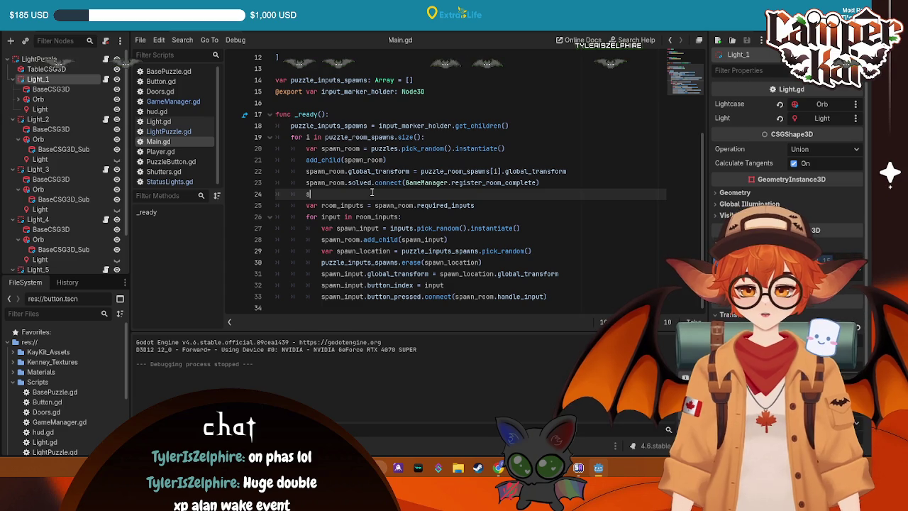
type("spaw")
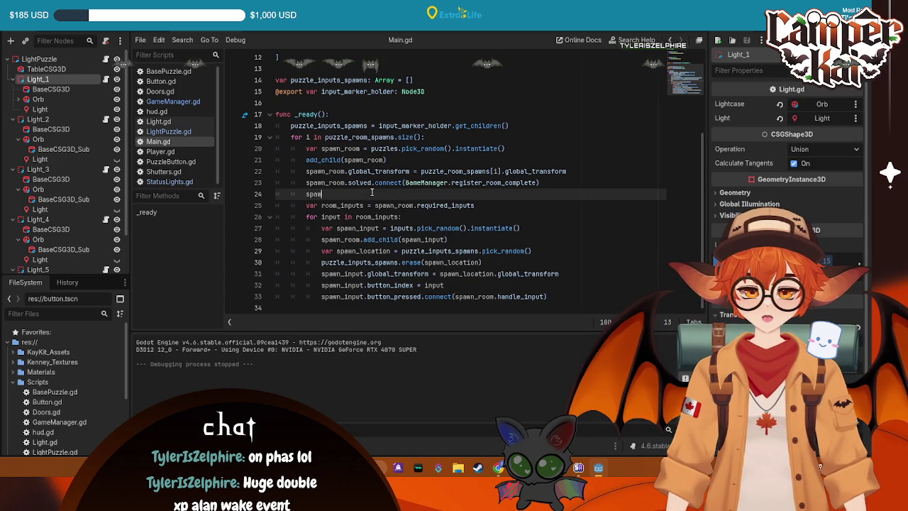
type("n_room.")
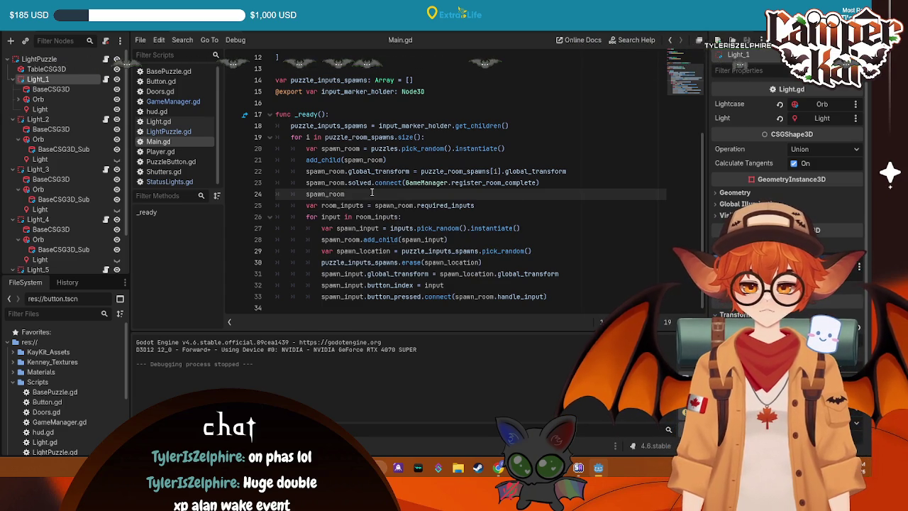
- Change LightPuzzle.gd's new variable on line 13 to 'var room_index : int'
left_click(168, 131)
scroll(367, 131, "up", 5)
left_click(374, 136)
key("BackSpace")
key("BackSpace")
key("BackSpace")
key("BackSpace")
key("BackSpace")
key("BackSpace")
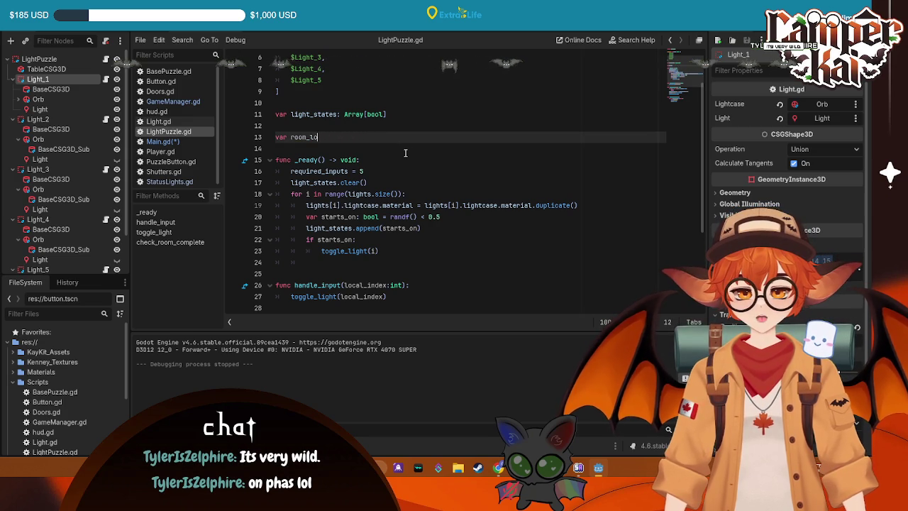
type("index")
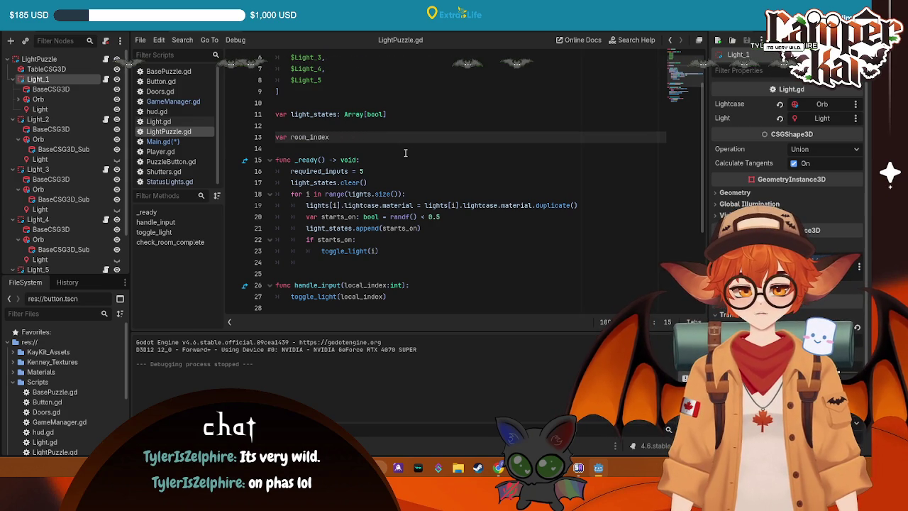
type(" : int")
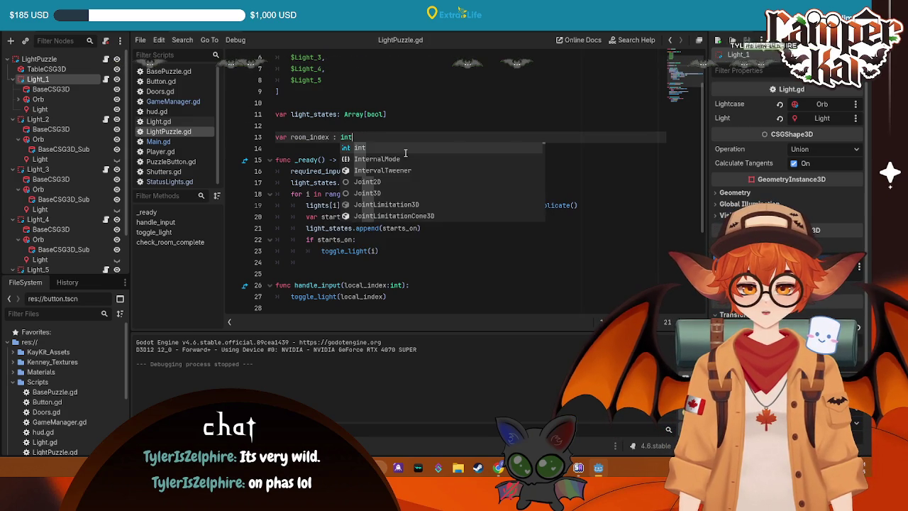
- Complete 'spawn_room.room_index = i' in Main.gd and save
left_click(189, 141)
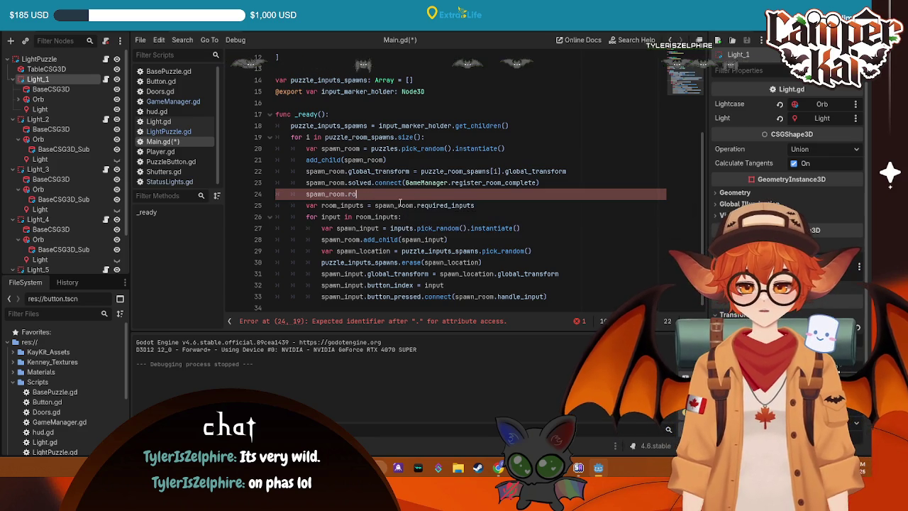
type("room_index = i")
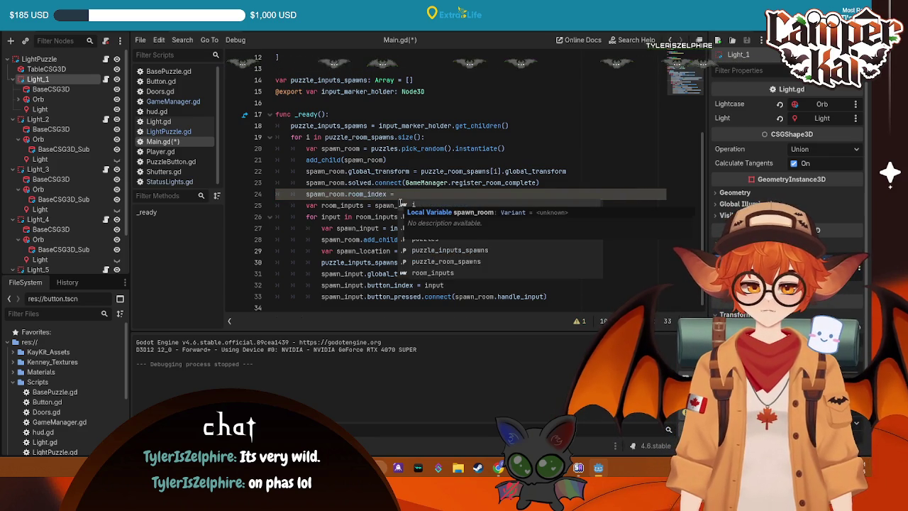
key("ctrl+s")
left_click(496, 99)
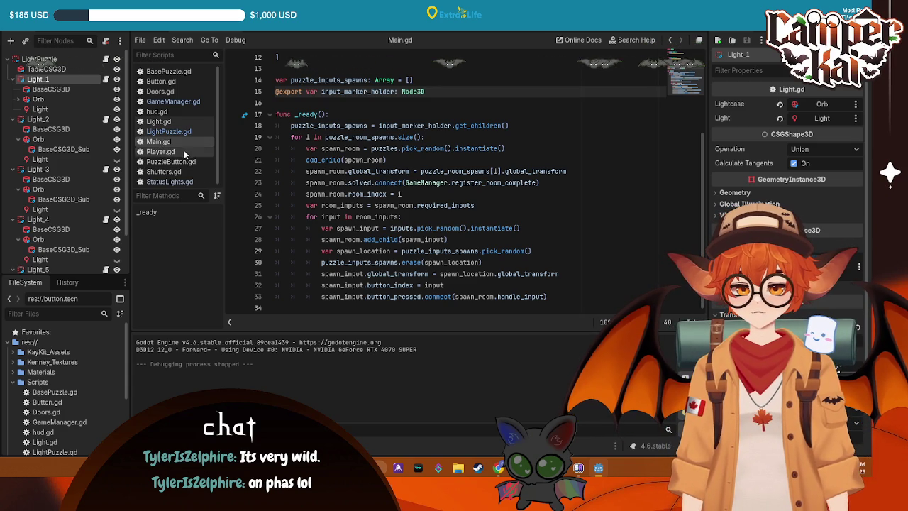
- Change line 39 to solved.emit(room_index) in LightPuzzle.gd and save all scripts
left_click(171, 132)
scroll(393, 272, "down", 4)
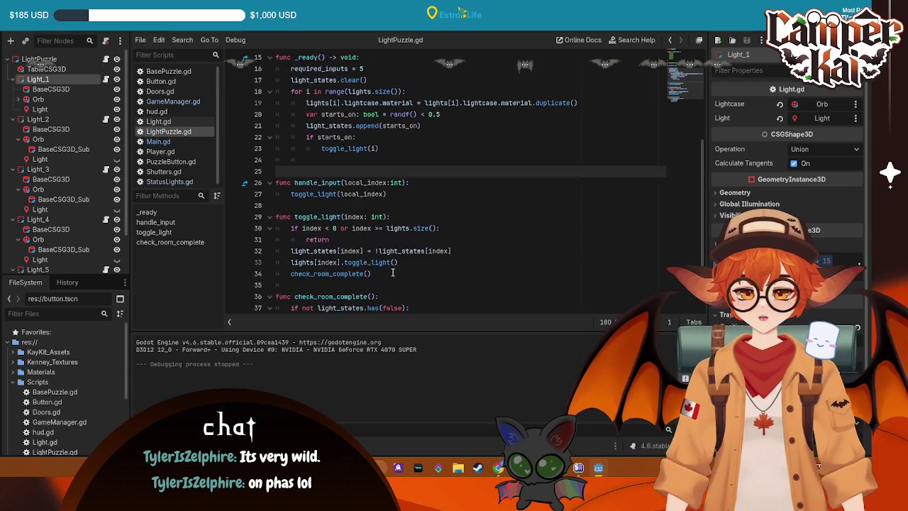
left_click(368, 295)
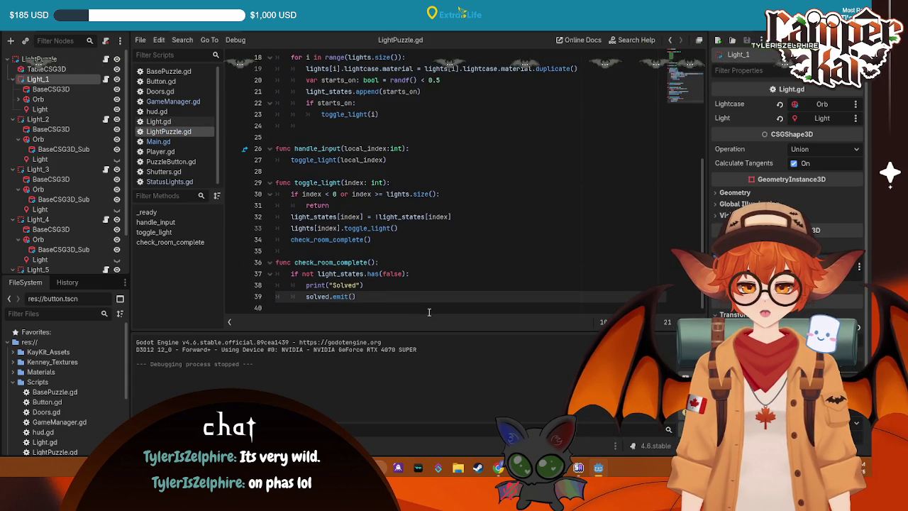
type("room")
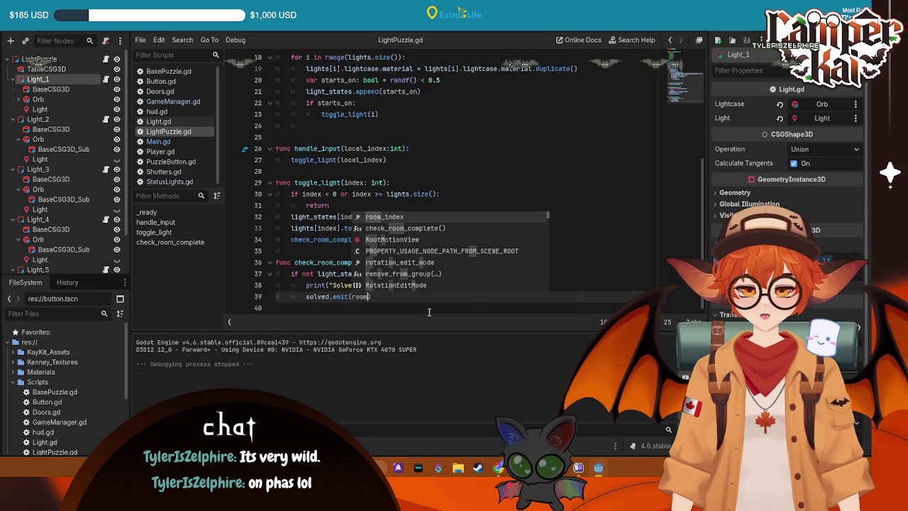
key("Return")
key("ctrl+s")
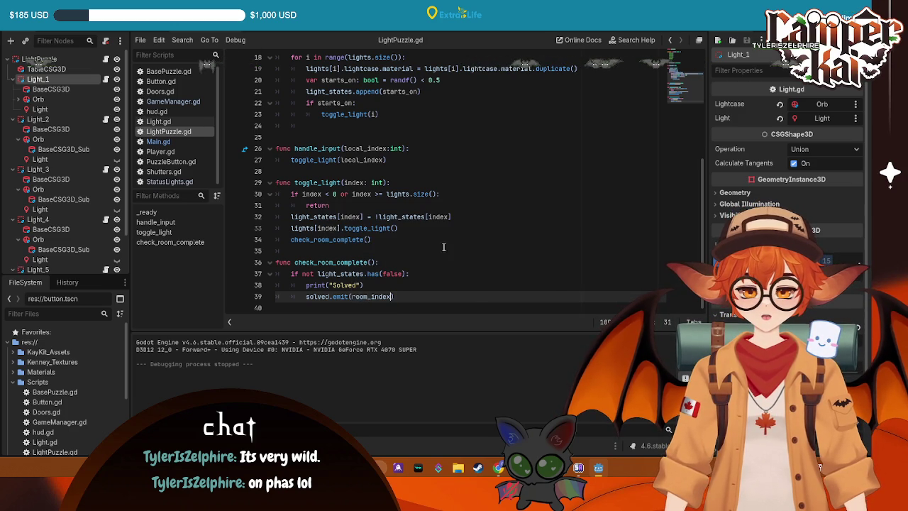
left_click(158, 141)
key("ctrl+s")
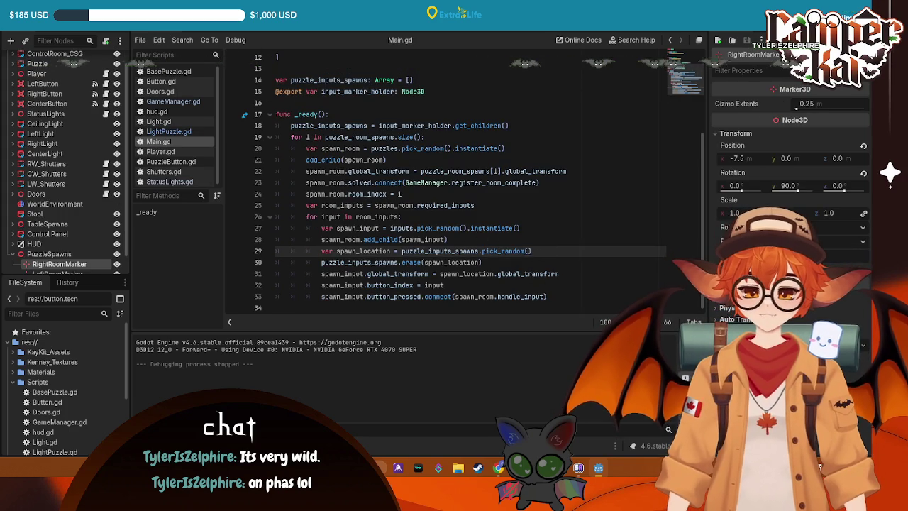
- Run and stop the game, then review the Main.gd and LightPuzzle.gd code
key("F5")
key("F8")
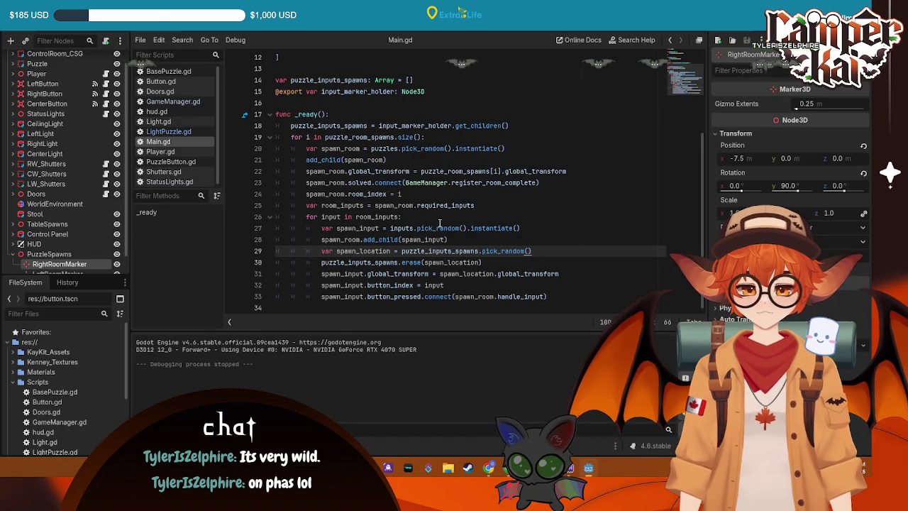
key("ctrl+a")
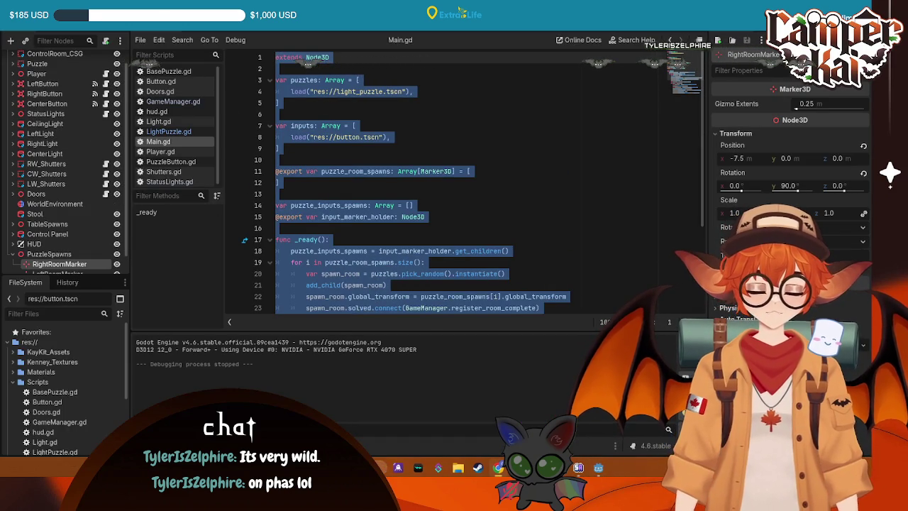
left_click(158, 131)
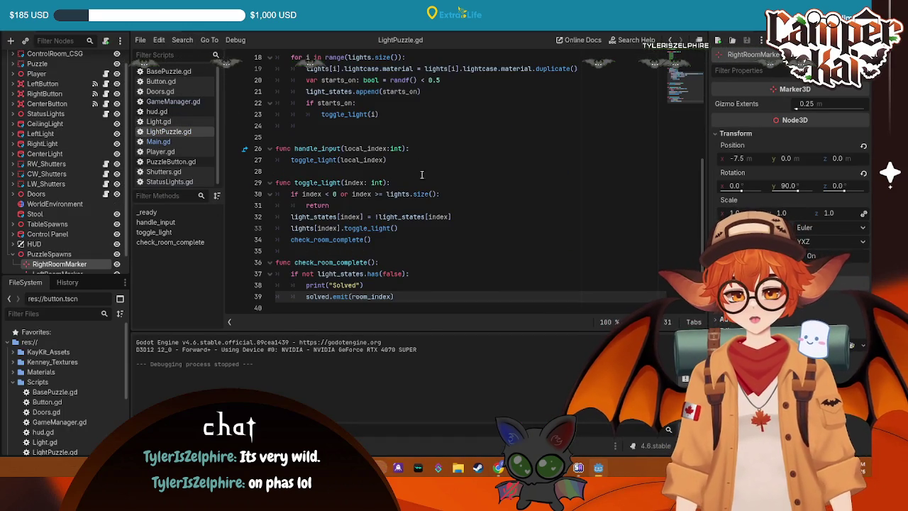
key("ctrl+a")
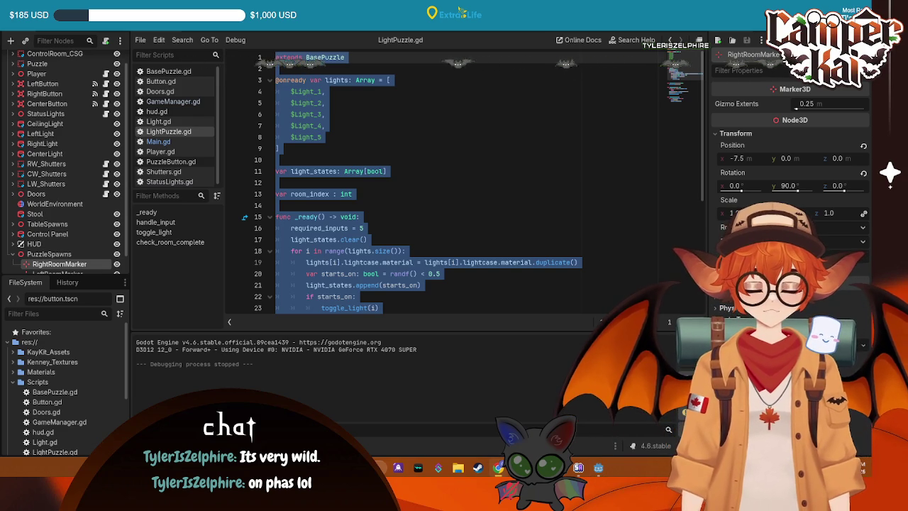
left_click(412, 153)
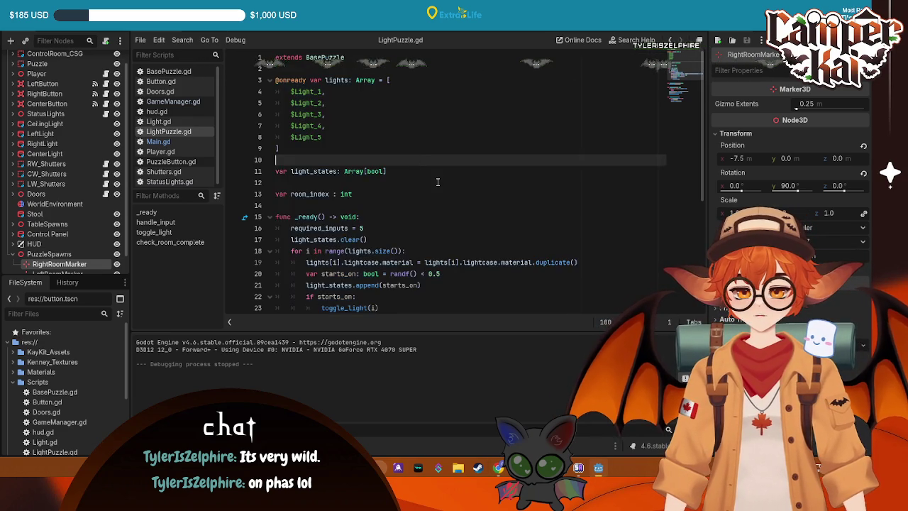
scroll(426, 213, "down", 3)
scroll(429, 246, "down", 3)
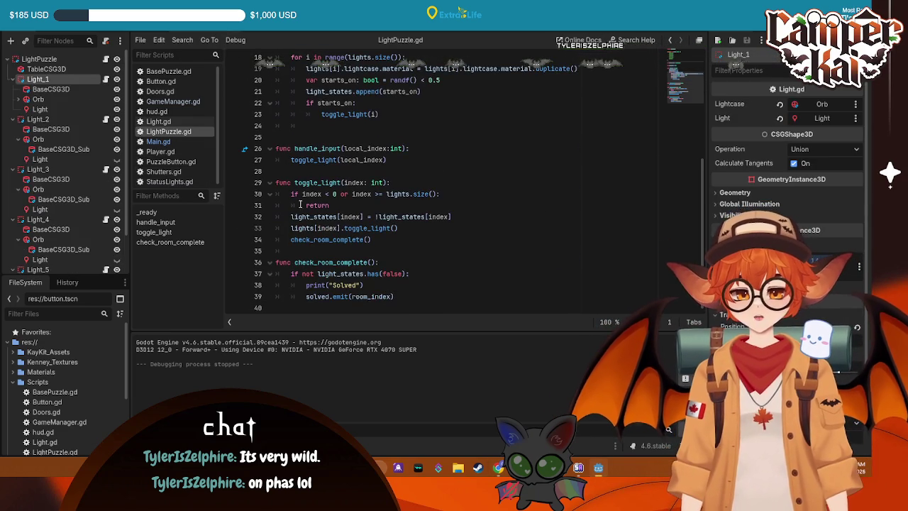
- Review GameManager.gd and StatusLights.gd's 0/1/2 right-center-left mapping, then return to Main.gd
left_click(172, 101)
left_click(451, 194)
key("ctrl+a")
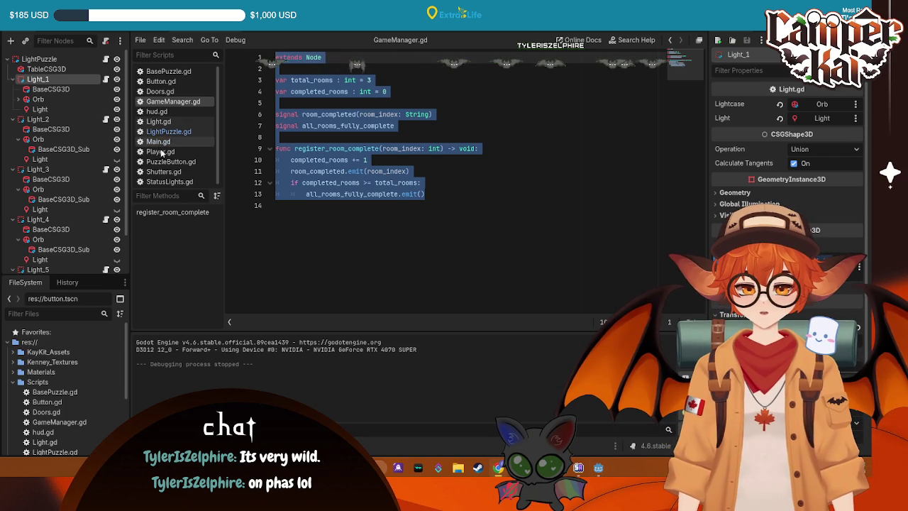
left_click(169, 181)
mouse_move(425, 277)
left_mouse_down()
mouse_move(320, 188)
mouse_move(276, 56)
left_mouse_up()
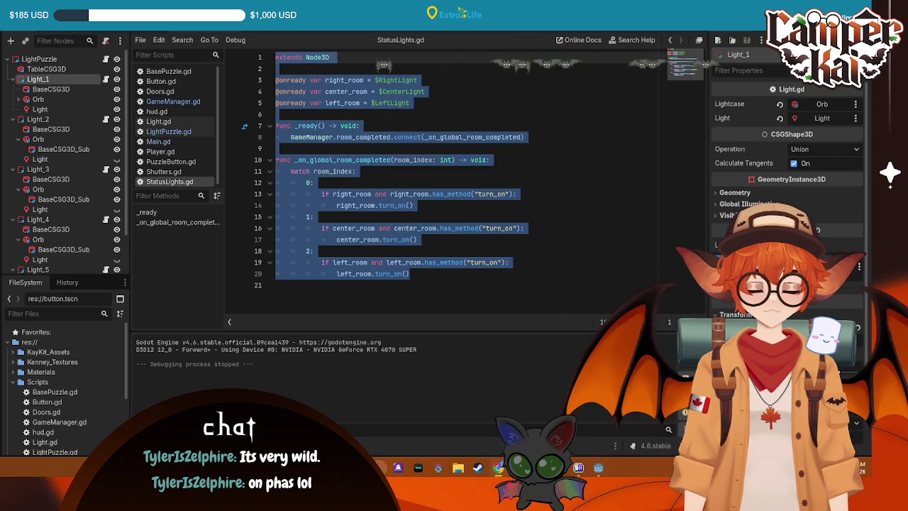
left_click(530, 255)
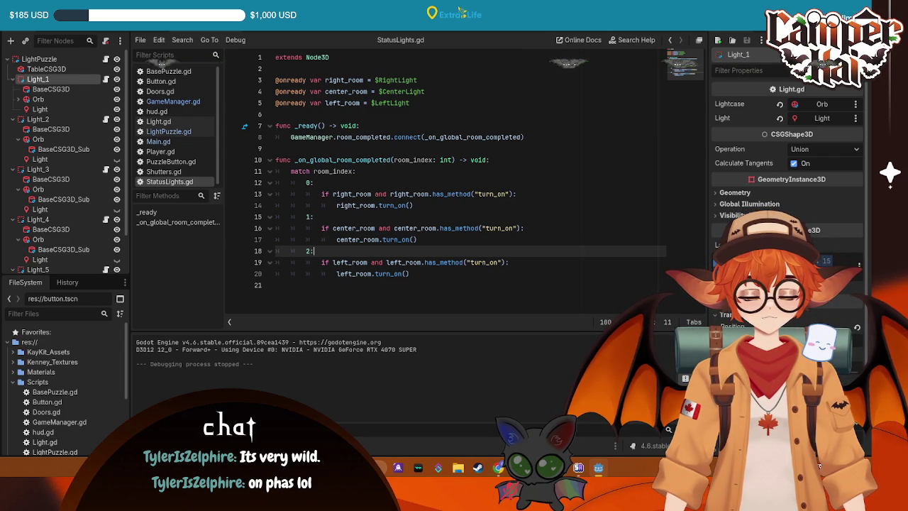
left_click(154, 32)
- Move the spawn_room.room_index = i line above solved.connect in Main.gd, save, and run the game
left_click(472, 224)
scroll(472, 224, "down", 4)
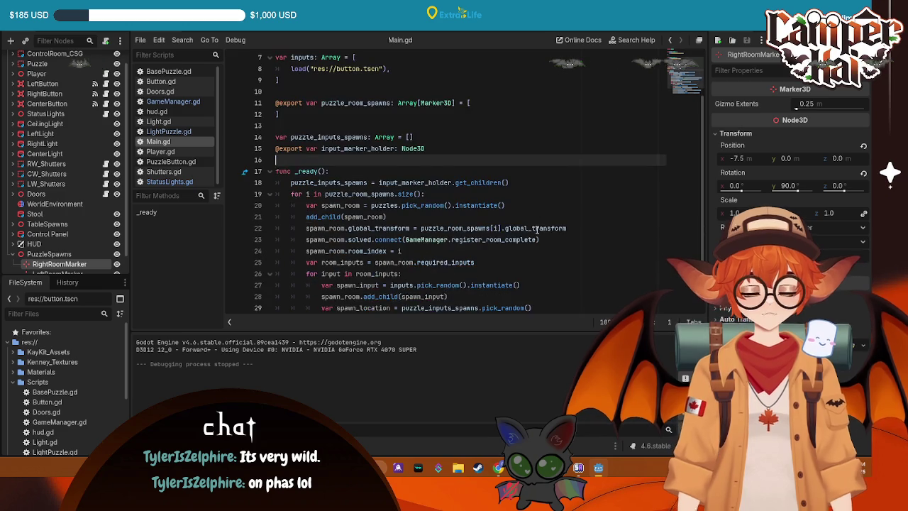
left_click_drag(402, 194, 292, 194)
key("ctrl+x")
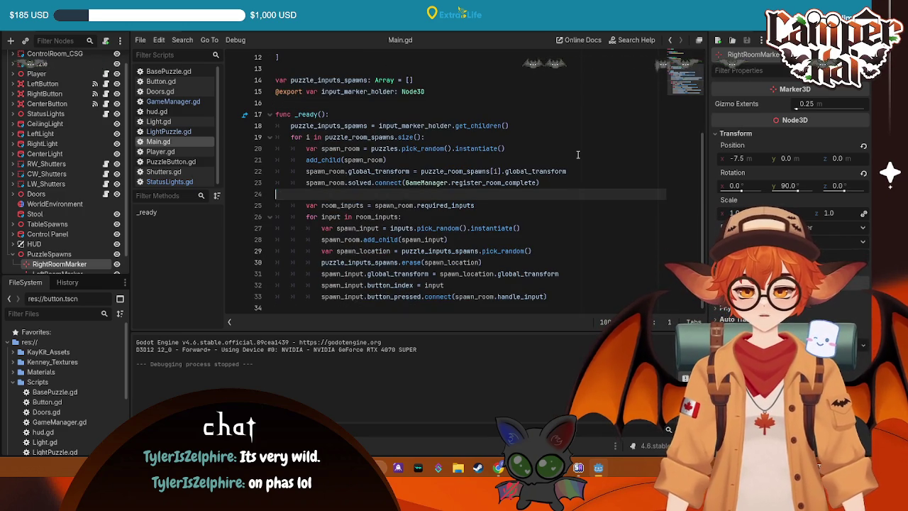
key("BackSpace")
key("BackSpace")
key("BackSpace")
left_click(573, 170)
key("Return")
key("ctrl+v")
key("ctrl+s")
key("BackSpace")
key("BackSpace")
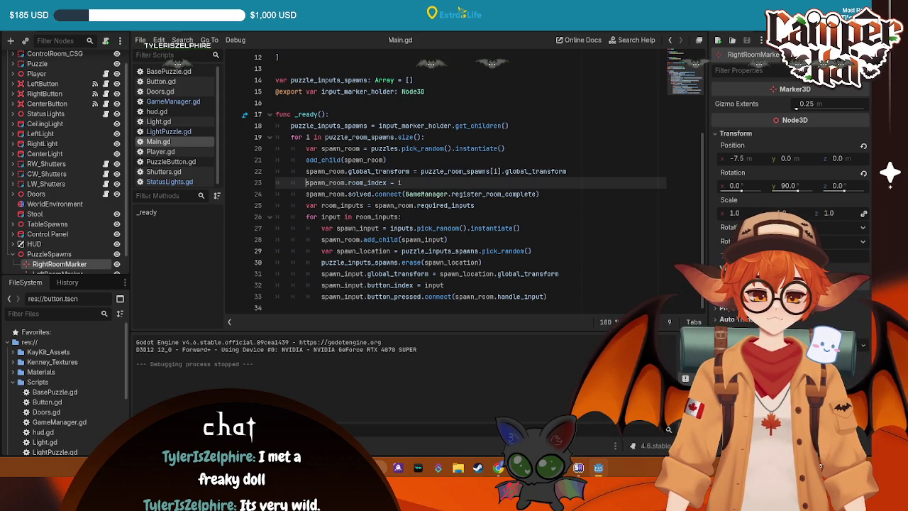
key("F5")
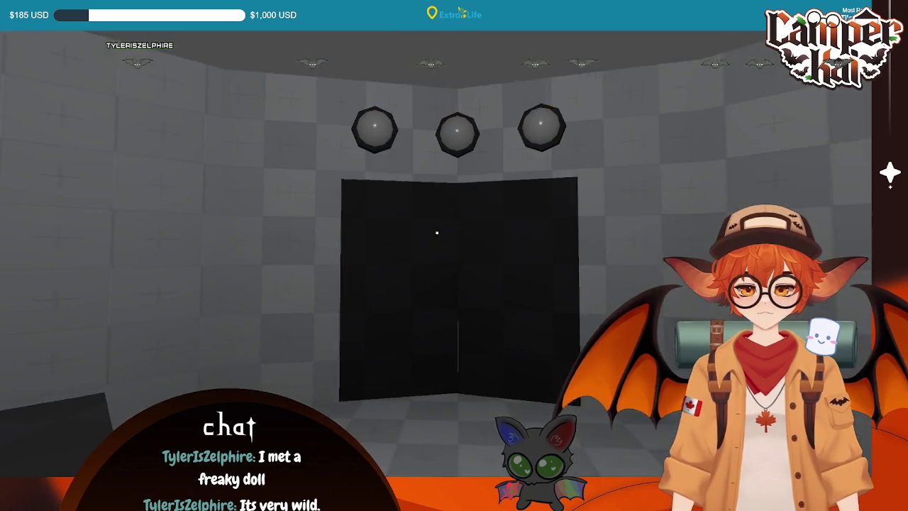
- Close the running test game and switch to GameManager.gd
key("alt+F4")
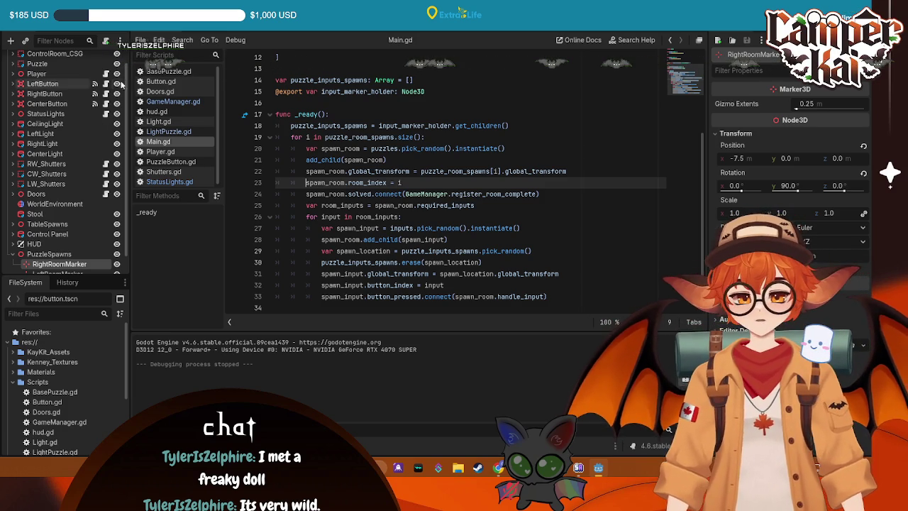
left_click(159, 103)
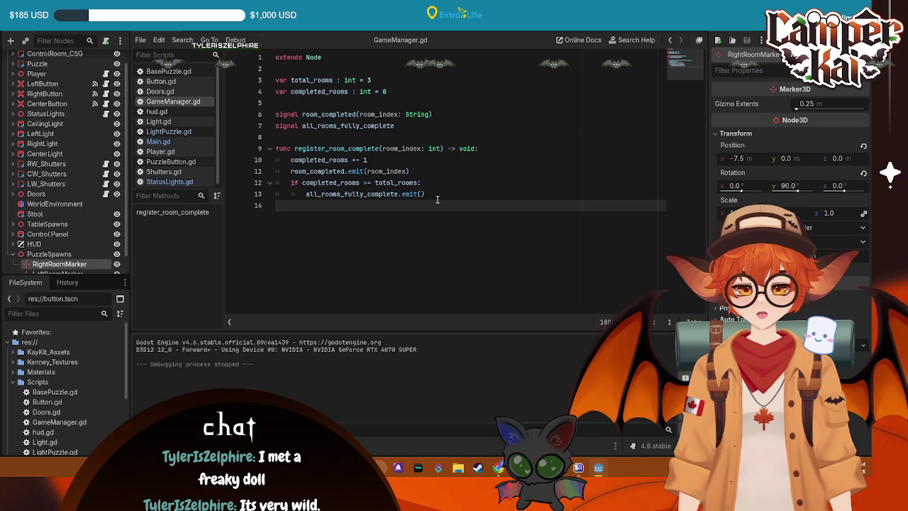
- Change room_completed's room_index type from String to int, save, and test-run the game
left_click(426, 114)
type("int")
key("ctrl+s")
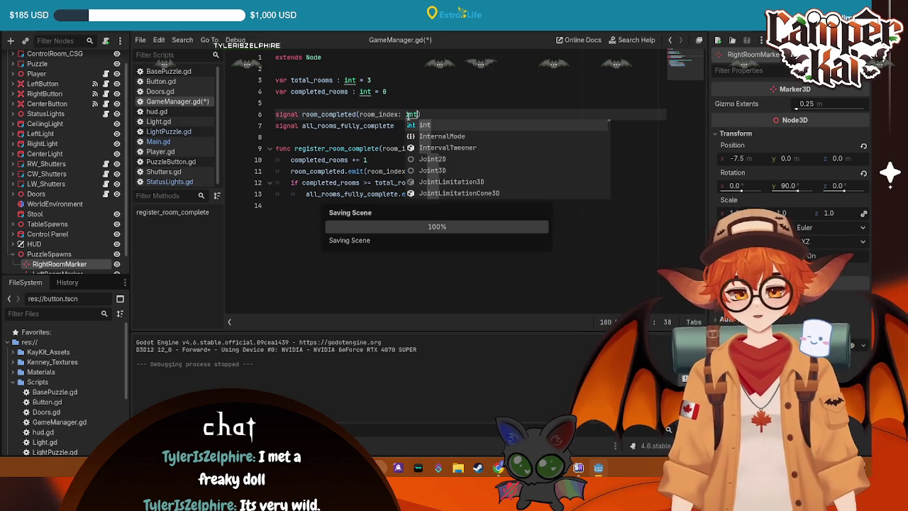
left_click(305, 114)
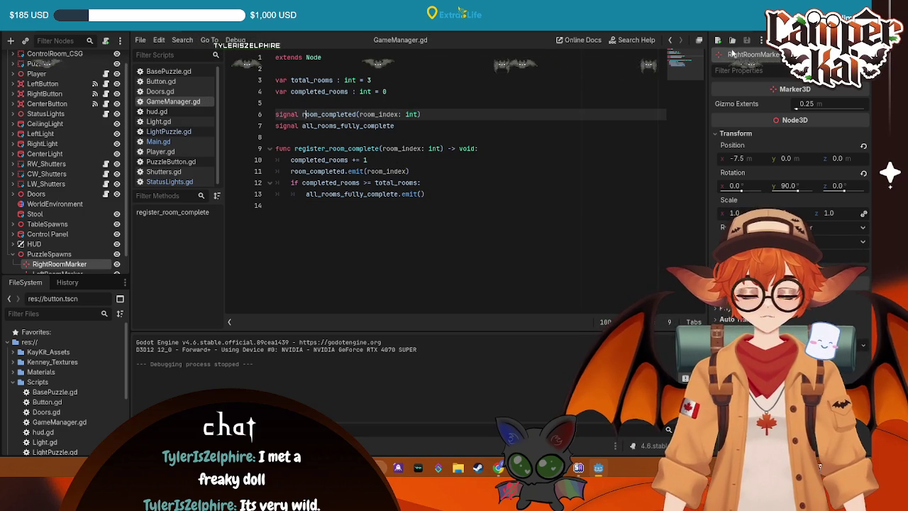
key("F5")
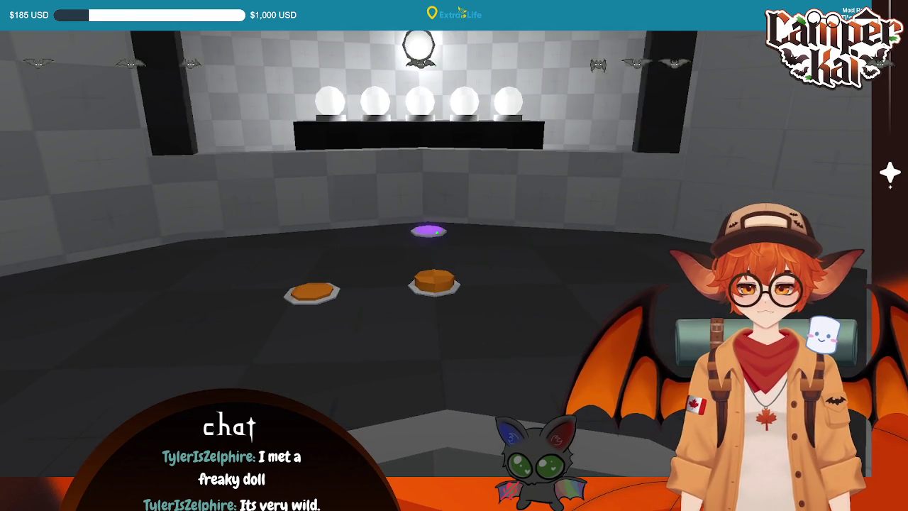
key("F8")
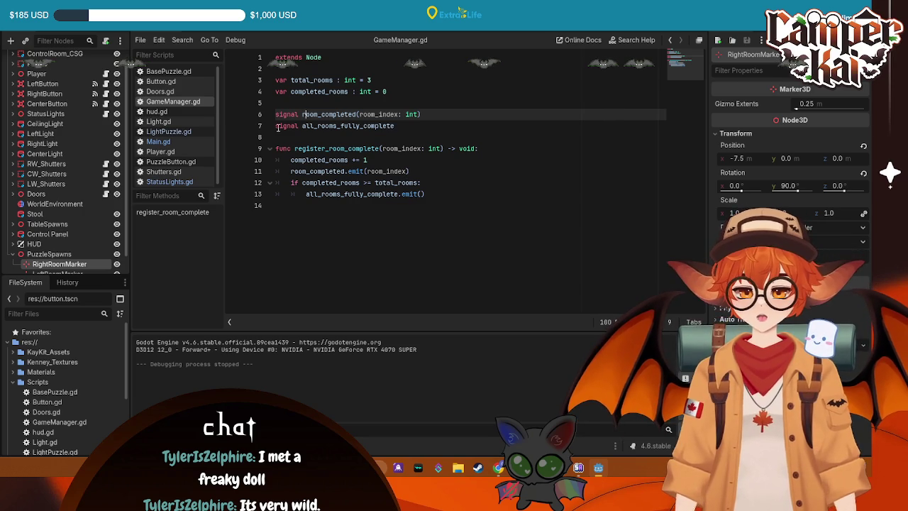
- In LightPuzzle.gd, delete the print("Solved") debug line from check_room_complete
left_click(168, 131)
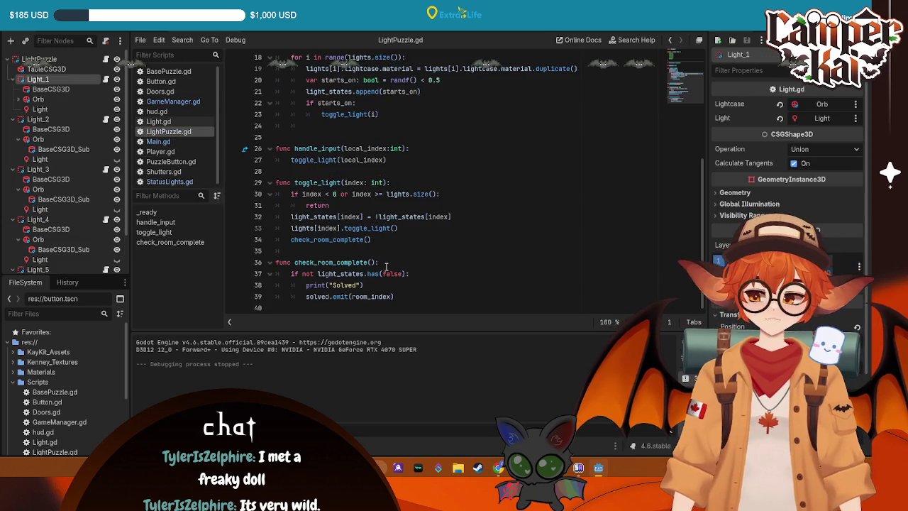
left_click(408, 264)
left_click(387, 288)
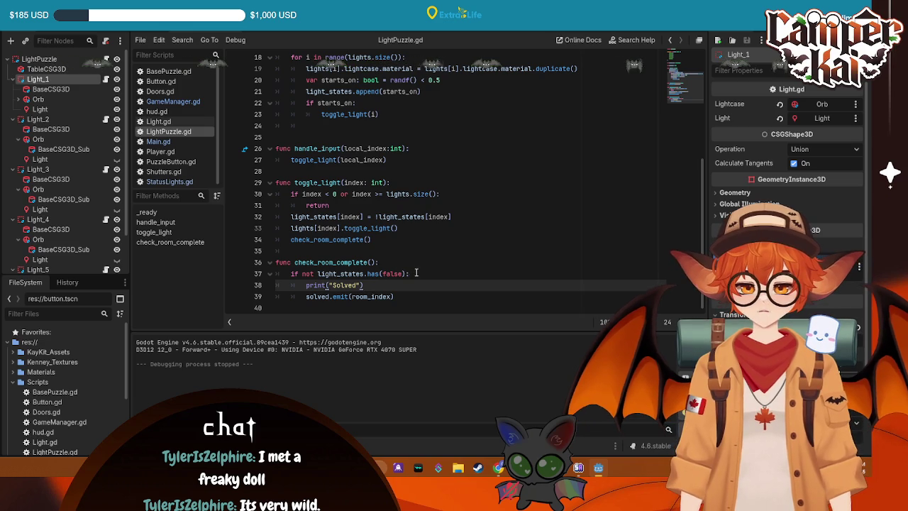
left_click(415, 273)
key("Up")
key("Up")
key("Up")
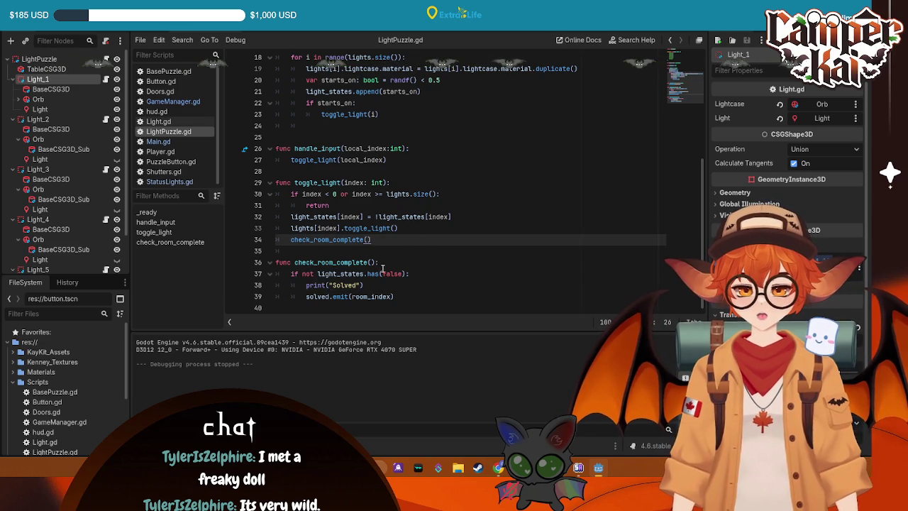
left_click(415, 262)
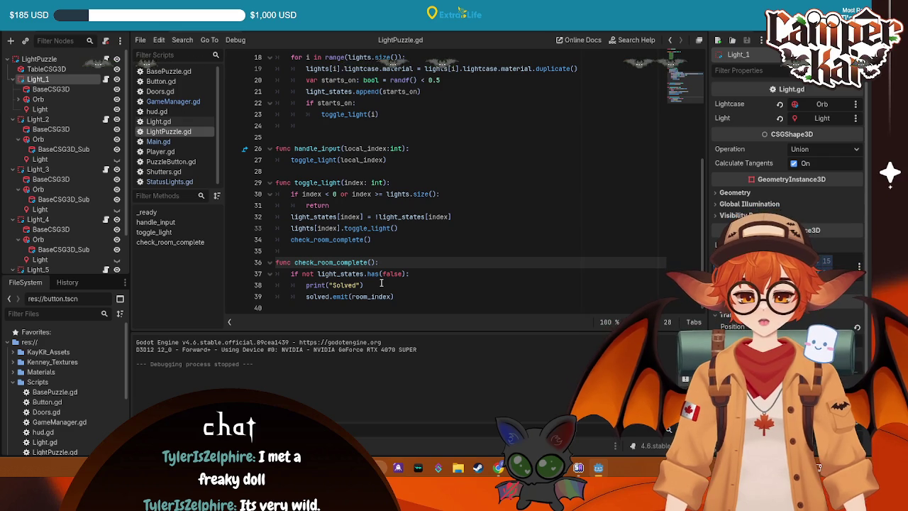
left_click_drag(368, 282, 290, 285)
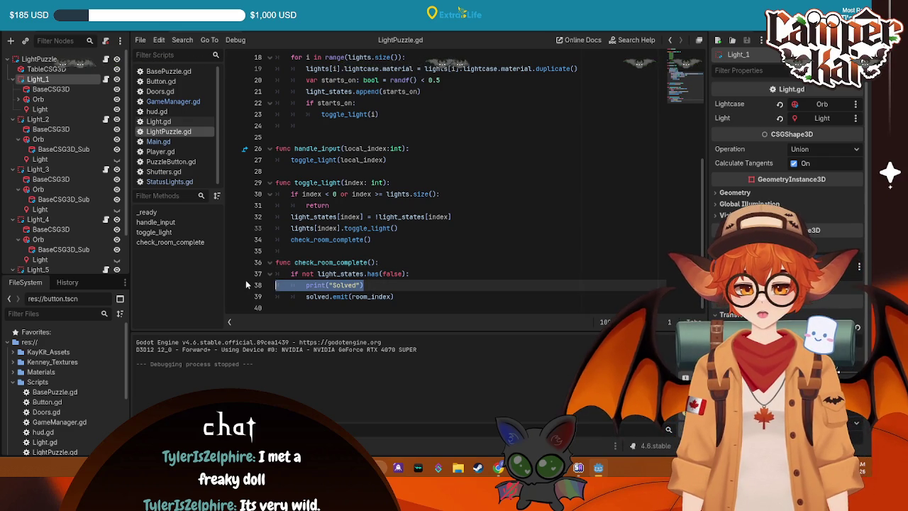
key("BackSpace")
key("BackSpace")
- Add a 'for i in lights' loop printing light_states[i], save, and run the game
left_click(395, 261)
key("Return")
type("for")
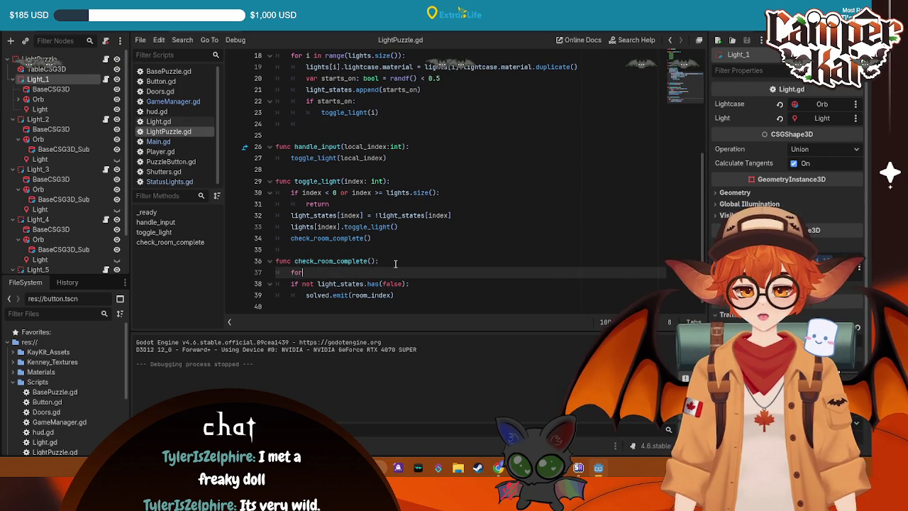
type(" i in ")
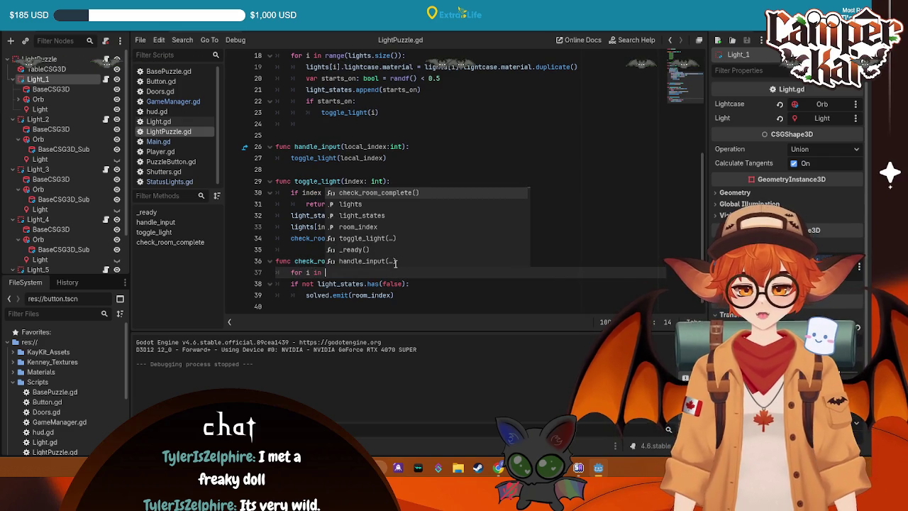
type("lights:")
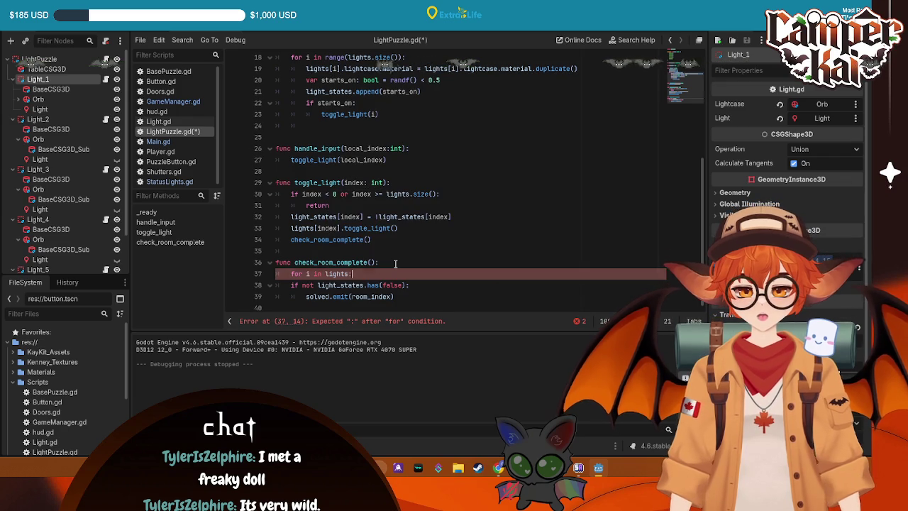
key("Return")
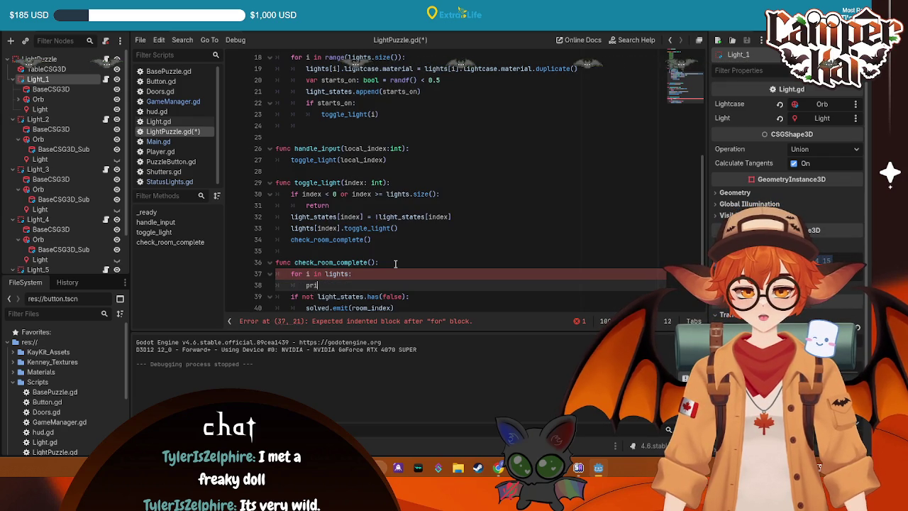
type("nt")
key("Return")
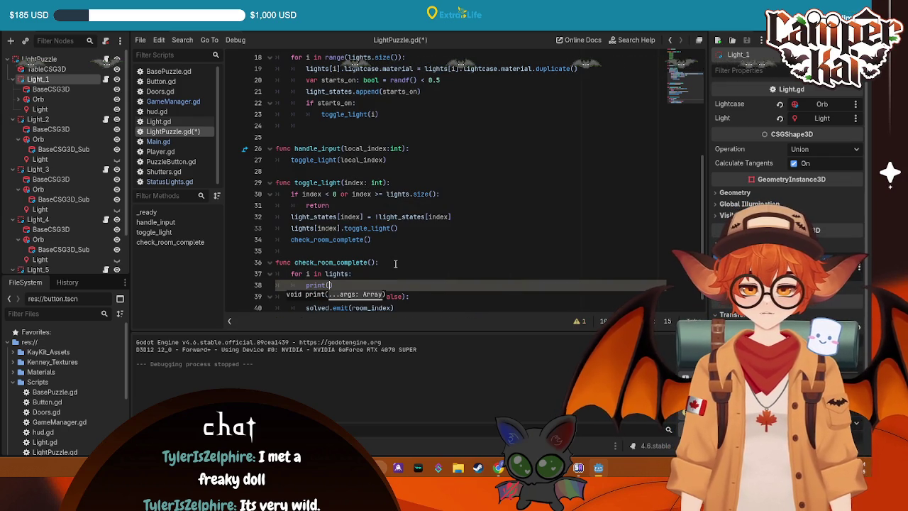
key("BackSpace")
type("lig")
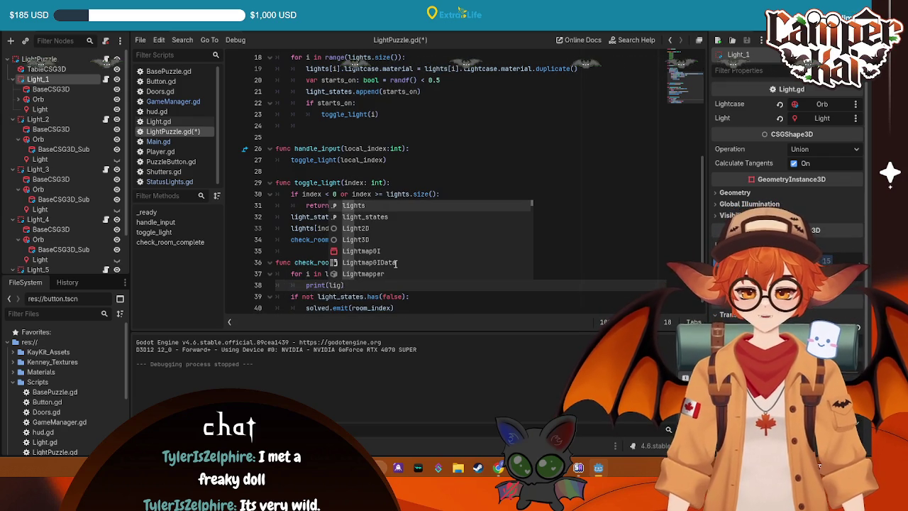
key("Down")
key("Return")
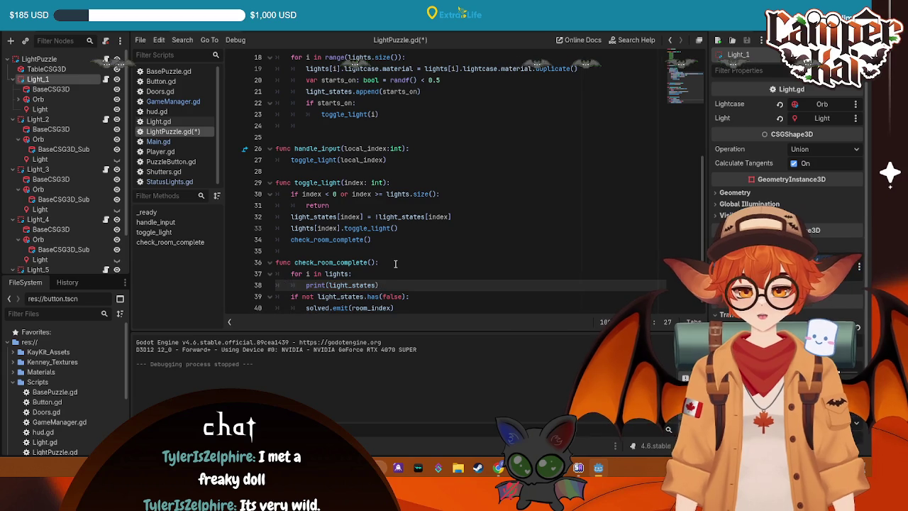
type("[i]")
key("ctrl+s")
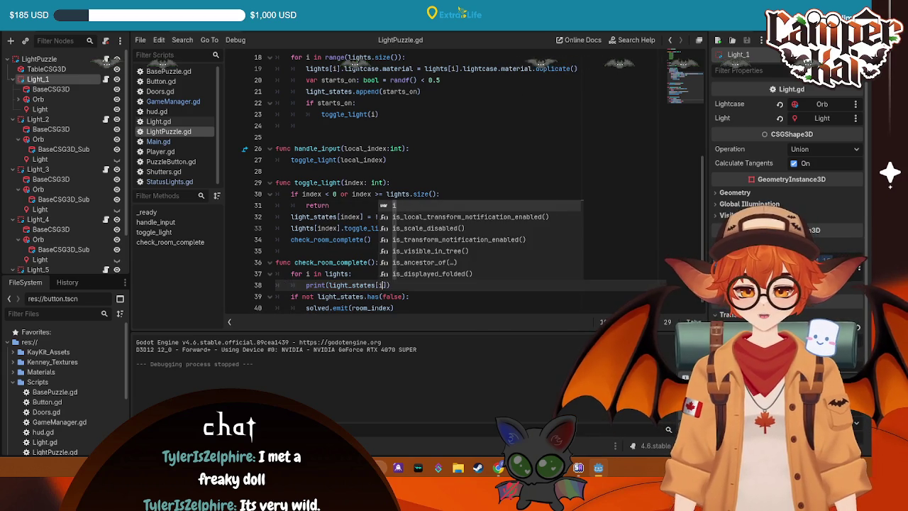
key("F5")
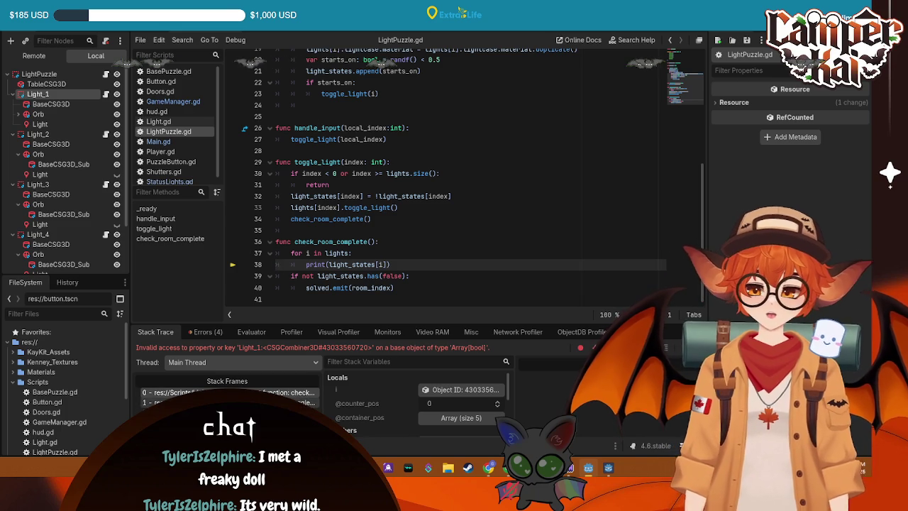
- Inspect the invalid-access error at line 38's print(light_states[i]) and its calling stack frame
left_click(506, 192)
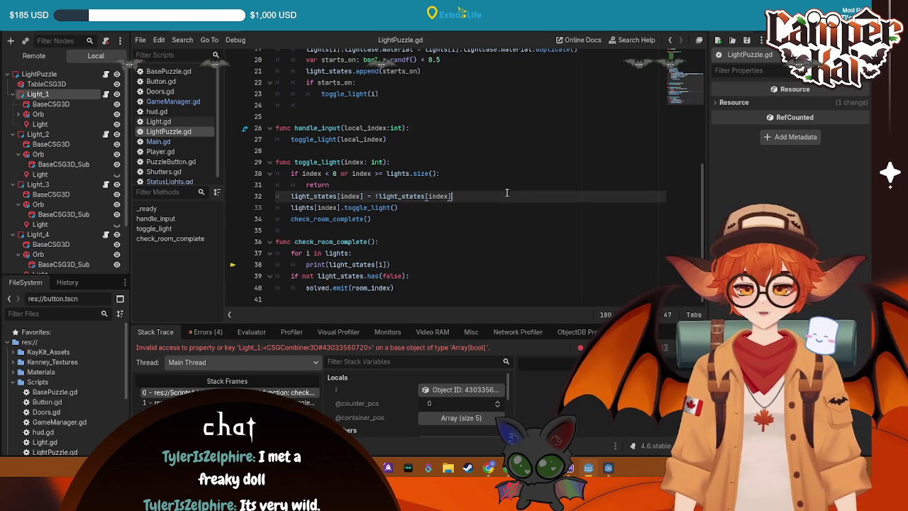
left_click(382, 264)
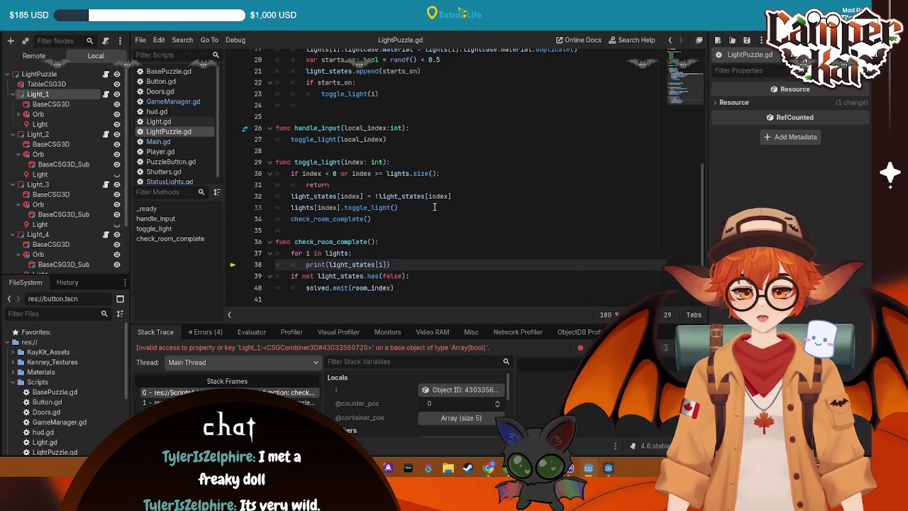
scroll(425, 203, "up", 6)
scroll(419, 204, "down", 6)
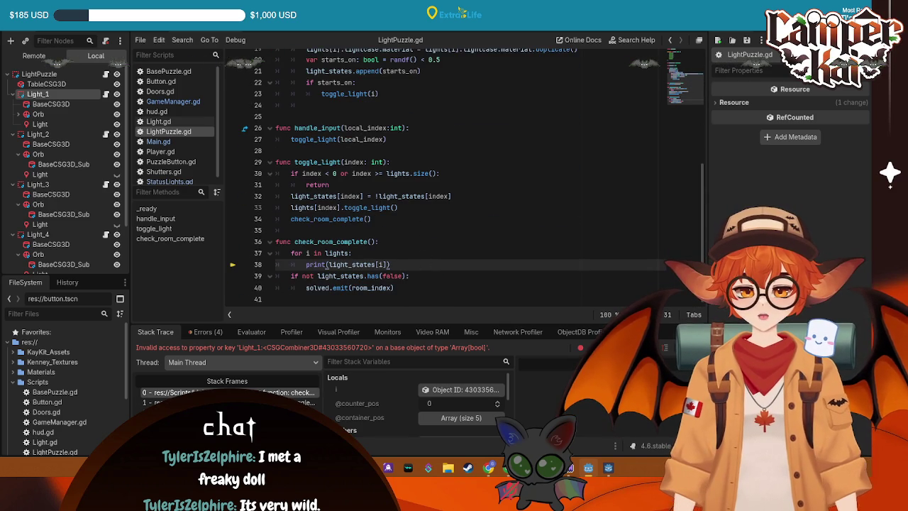
left_click(153, 402)
mouse_move(395, 287)
left_mouse_down()
mouse_move(369, 276)
mouse_move(286, 37)
left_mouse_up()
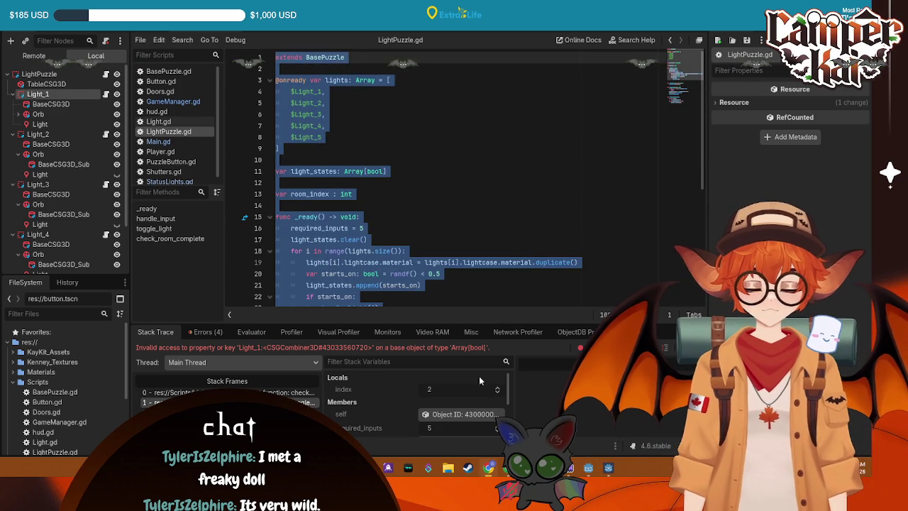
left_click(491, 252)
scroll(492, 252, "down", 5)
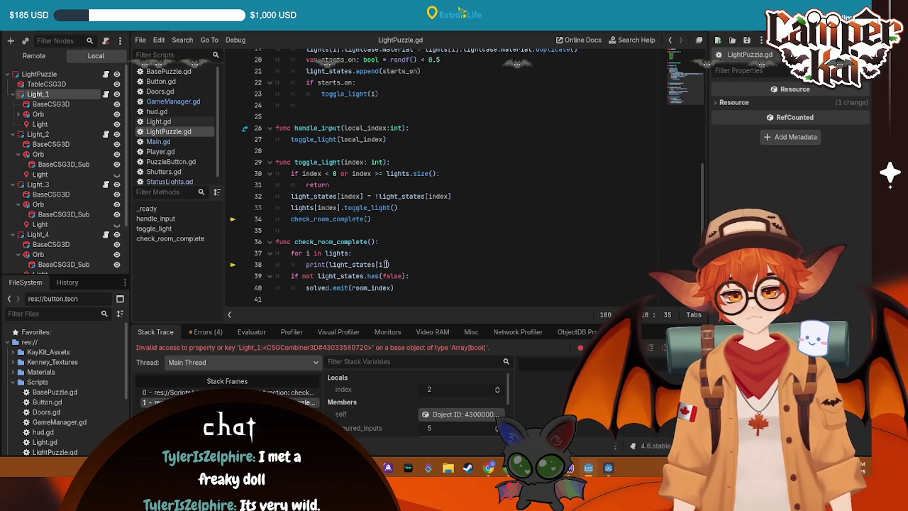
left_click(386, 264)
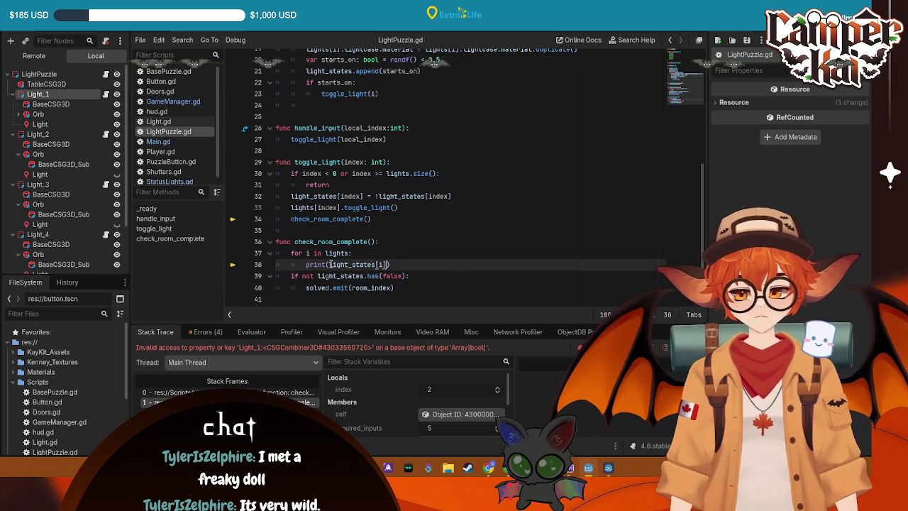
- Wrap light_states[i] on line 38 in str()
type("str(")
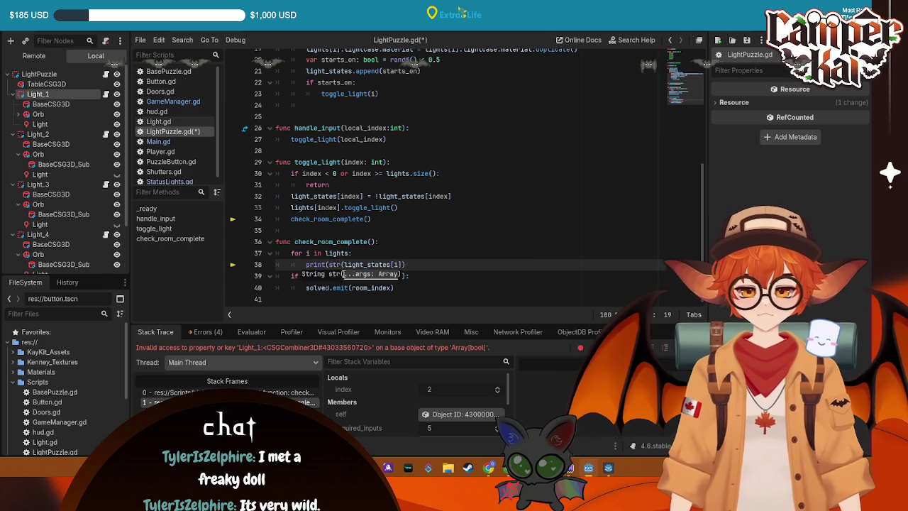
left_click(401, 263)
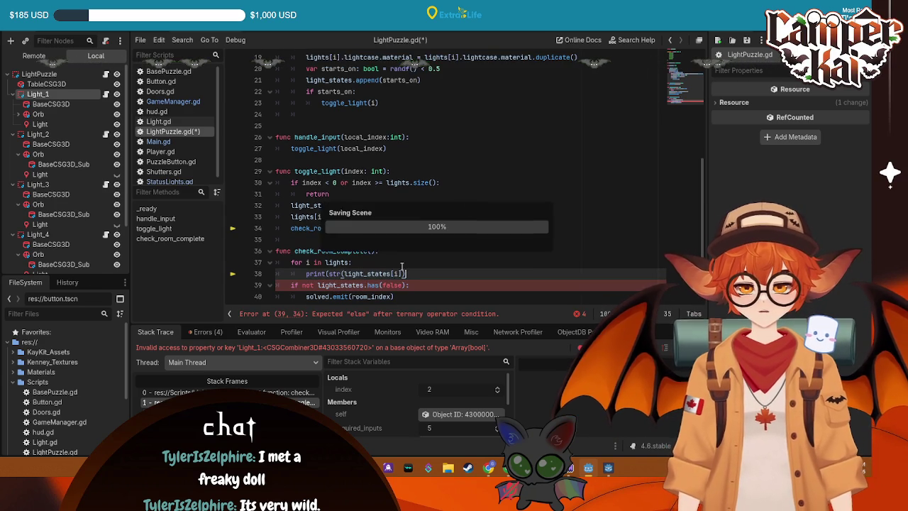
left_click(472, 246)
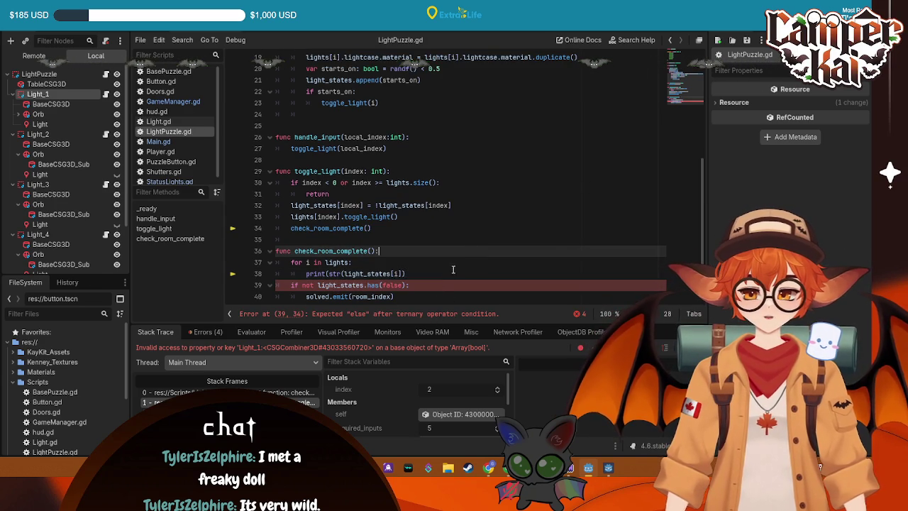
scroll(444, 272, "down", 1)
left_click(340, 273)
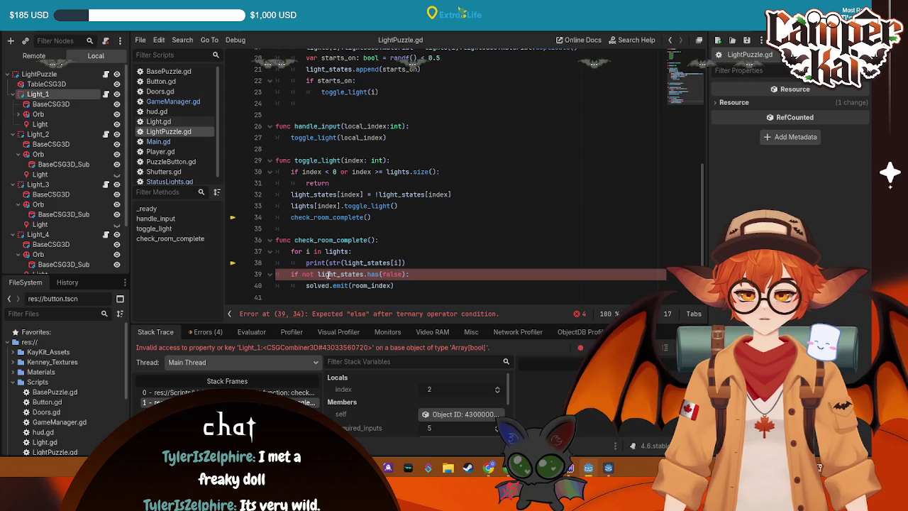
left_click(420, 263)
key("Return")
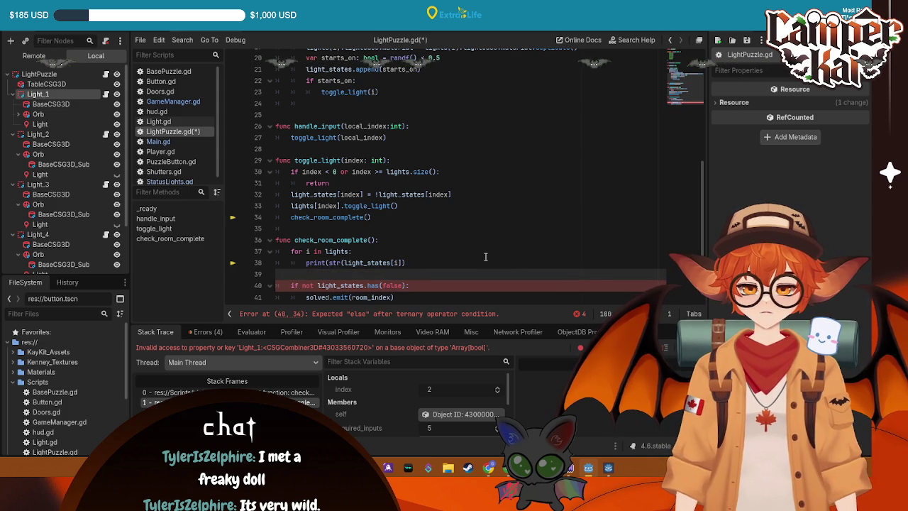
key("ctrl+z")
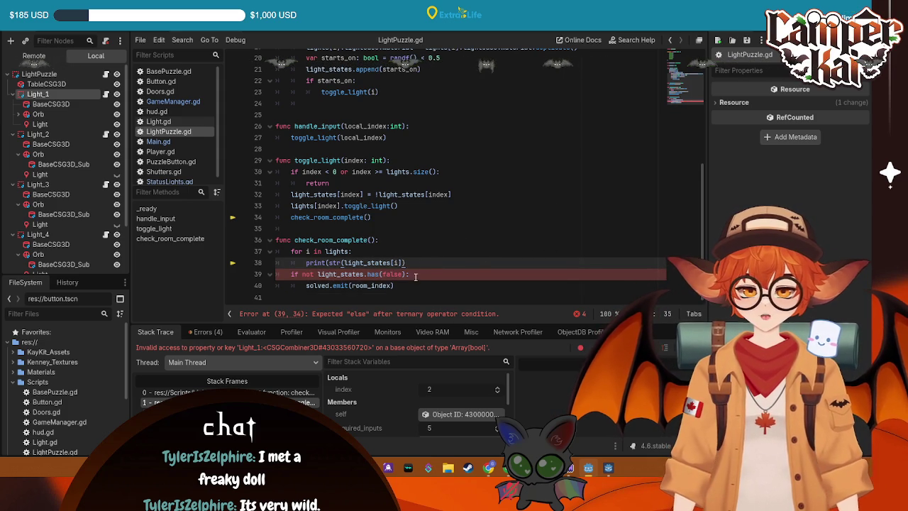
- Restart the game, review the parser error list, and open the warning's source in Doors.gd
key("F8")
key("F5")
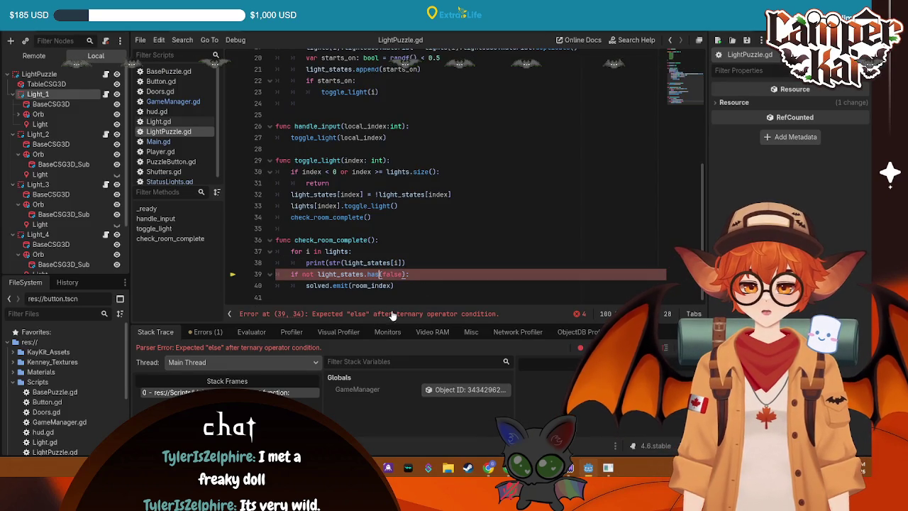
double_click(374, 274)
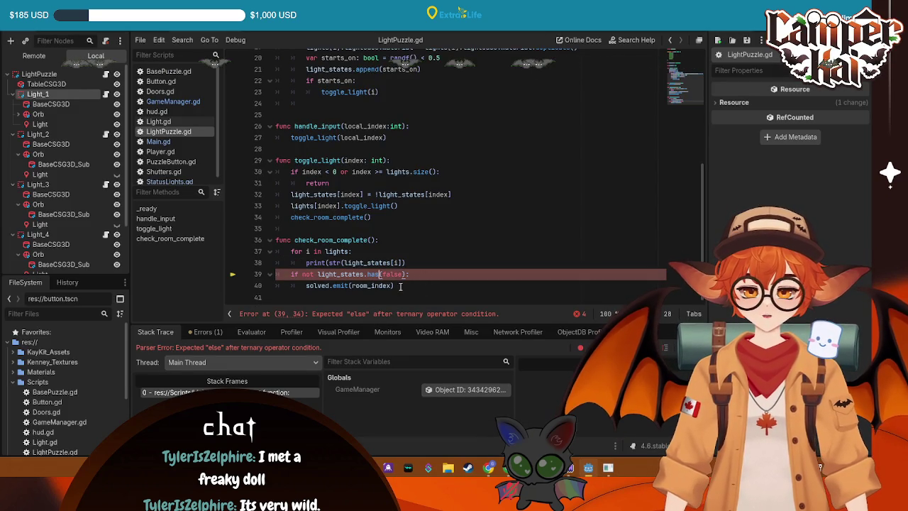
left_click(412, 275)
left_click(403, 287)
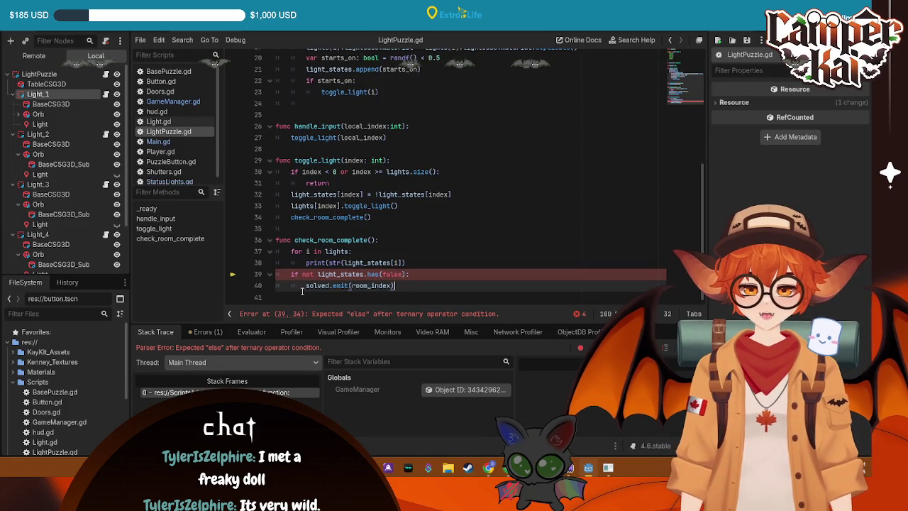
left_click(213, 332)
left_click(222, 370)
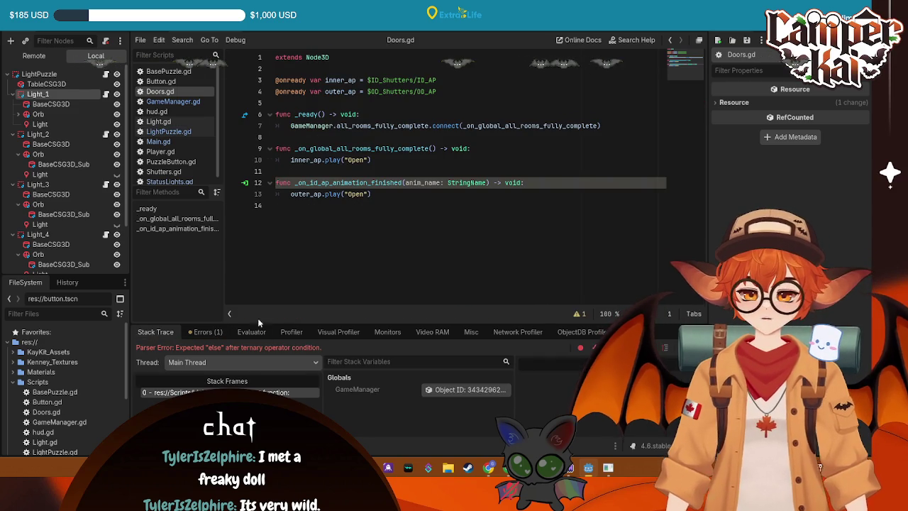
- Return to LightPuzzle.gd, jump to the line 39 error, and undo to restore the solved print
left_click(177, 131)
scroll(423, 173, "down", 1)
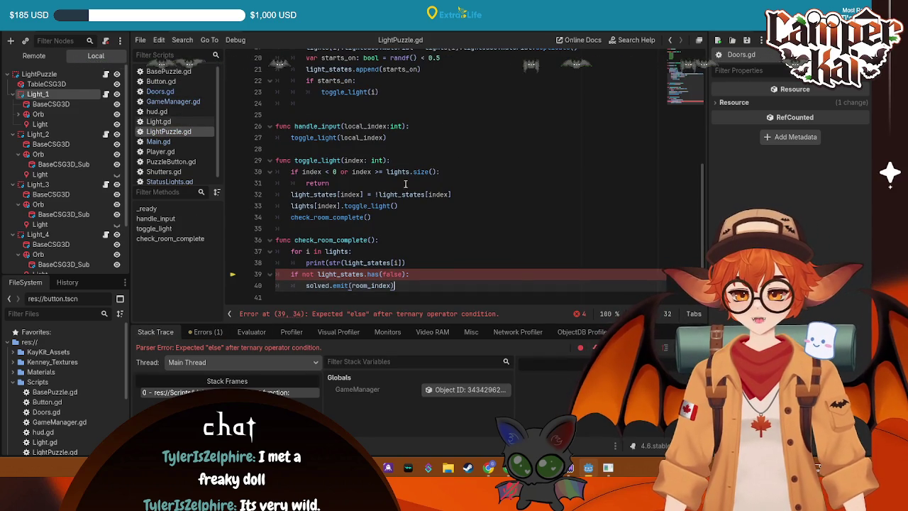
left_click(251, 390)
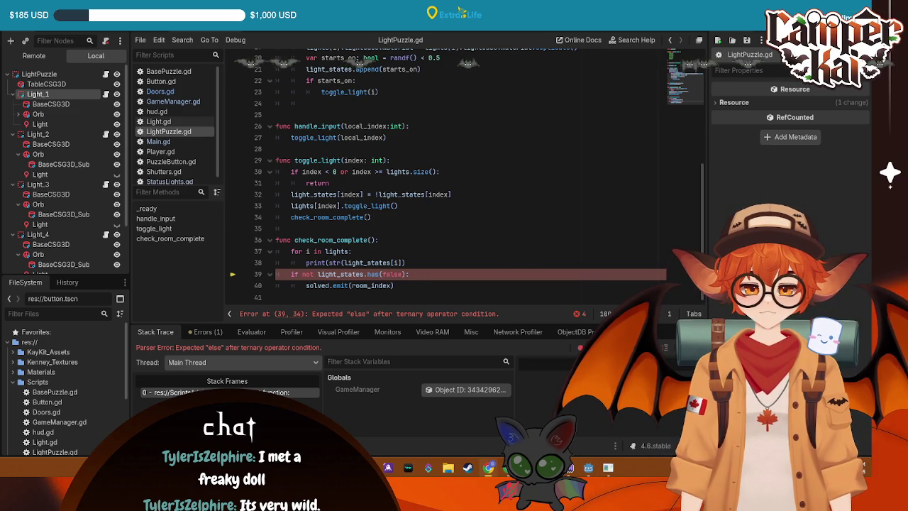
key("ctrl+z")
key("ctrl+z")
key("ctrl+z")
key("ctrl+z")
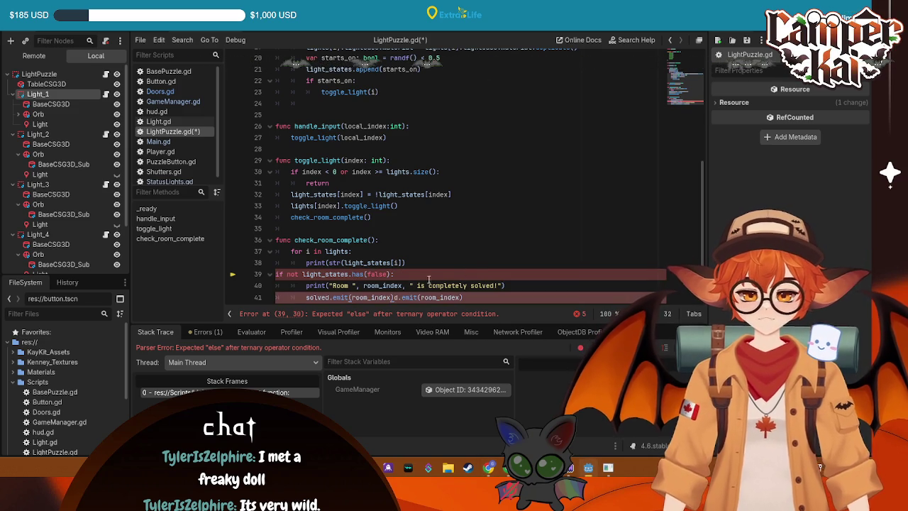
- Re-indent the has(false) check on line 39 and save the script
left_click(275, 274)
key("Tab")
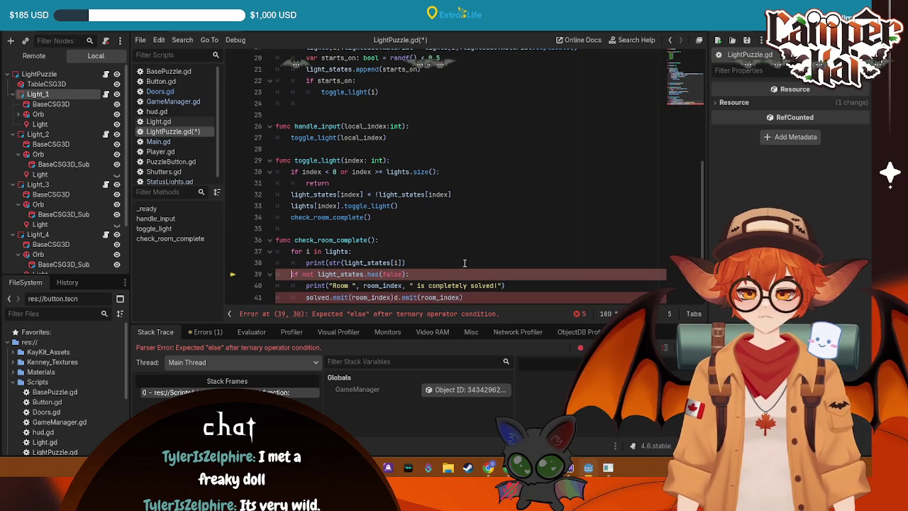
left_click(481, 258)
left_click(490, 286)
scroll(519, 282, "down", 1)
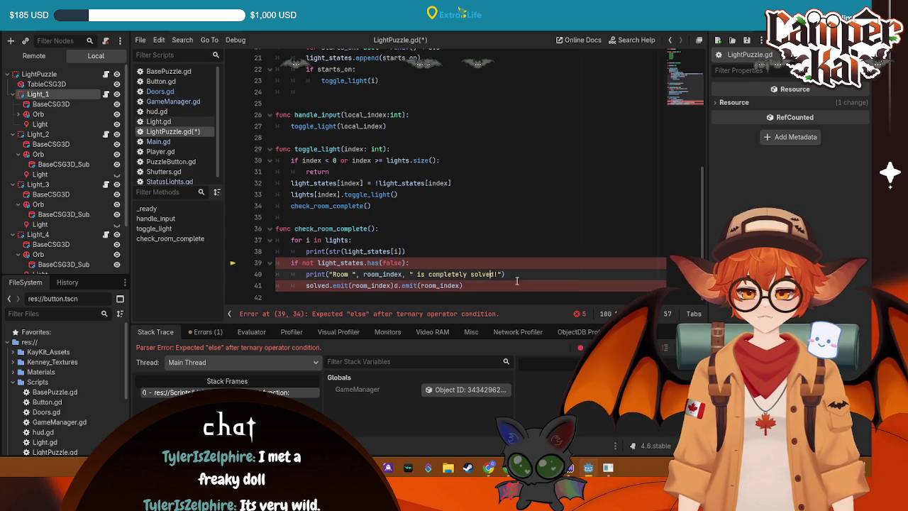
key("Up")
key("Up")
key("Up")
key("ctrl+s")
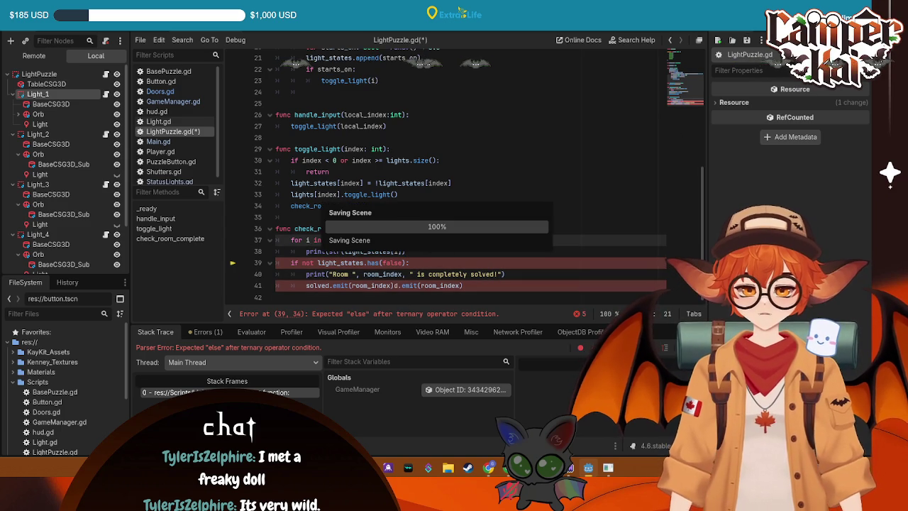
key("Return")
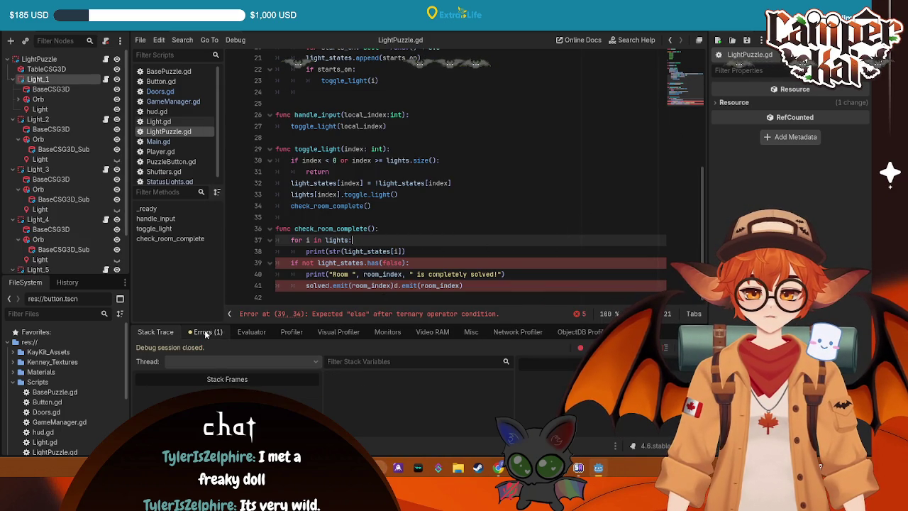
- Remove the solved-check lines 39–41, fix the print line's indentation, and save
left_click(440, 251)
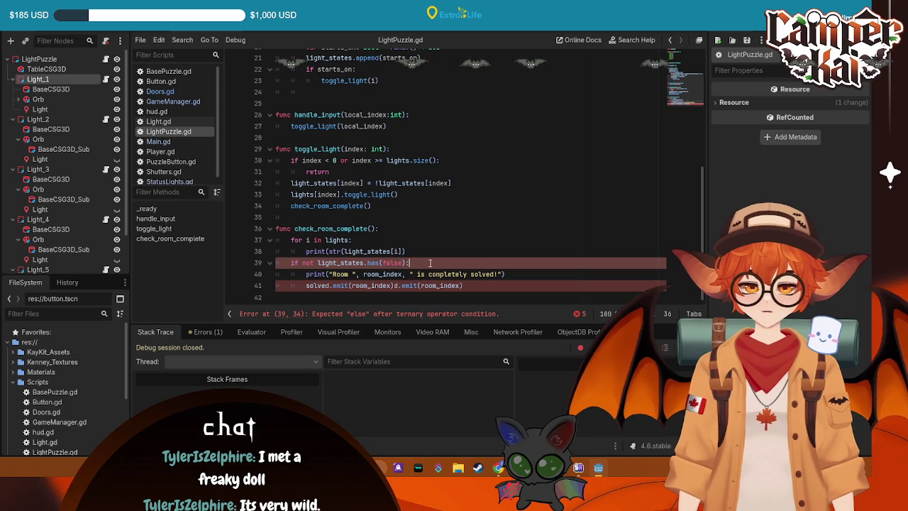
left_click_drag(469, 285, 174, 259)
key("ctrl+c")
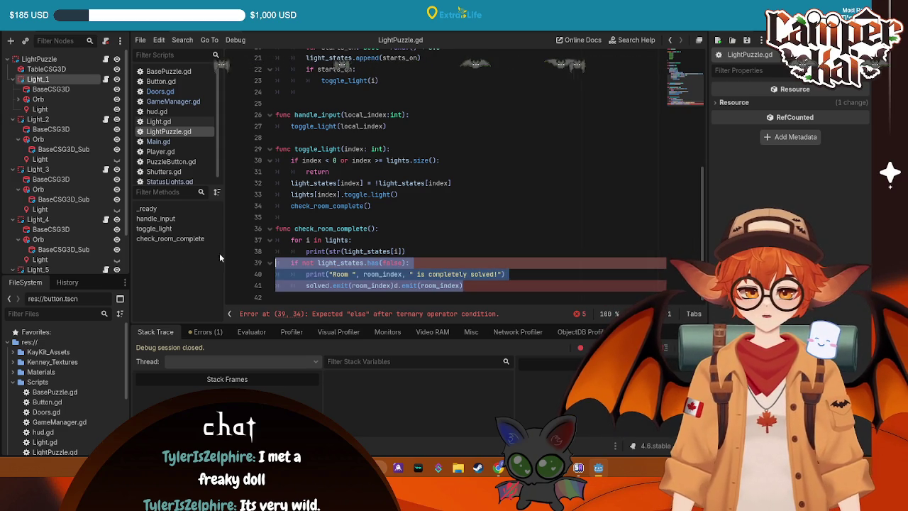
key("BackSpace")
left_click(458, 252)
key("BackSpace")
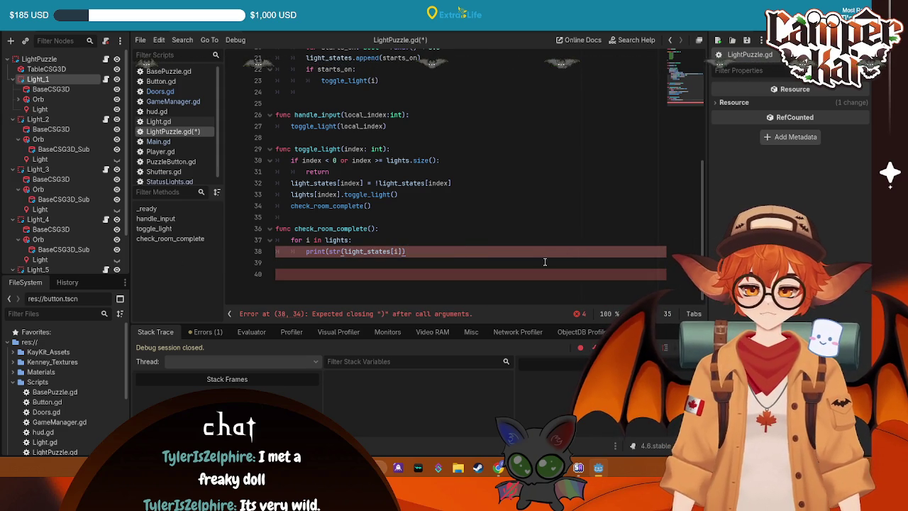
left_click(306, 251)
key("BackSpace")
key("Tab")
key("Tab")
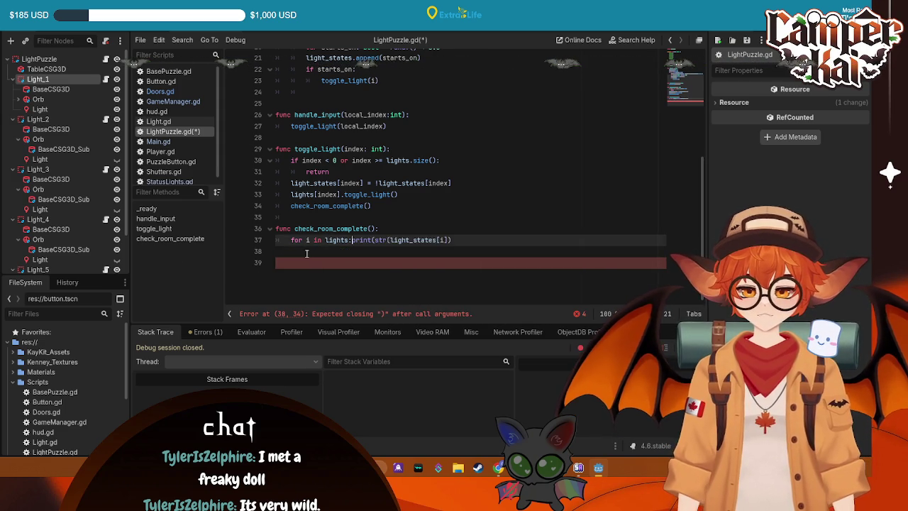
key("BackSpace")
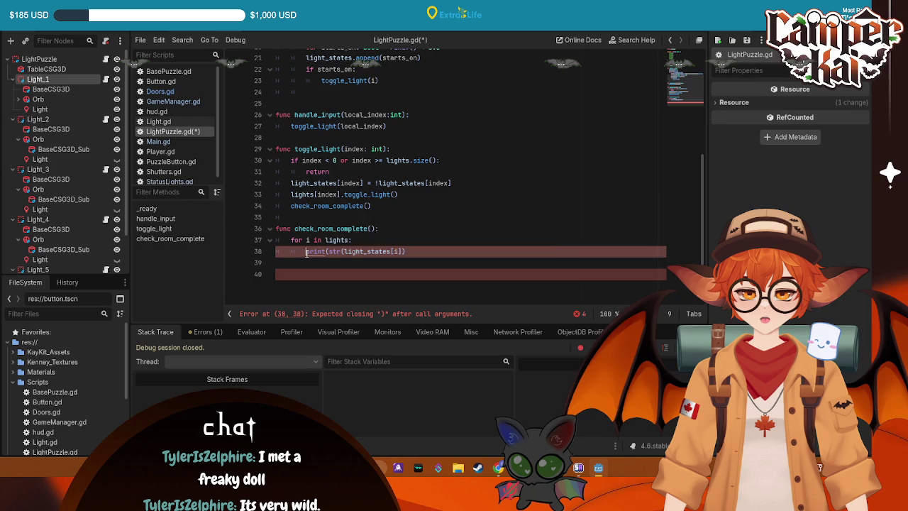
key("ctrl+s")
- Make line 38 print("Light ", i, " state: ", light_states[i]), restore the solved check, save, and run
left_click(415, 251)
left_click_drag(405, 251, 310, 252)
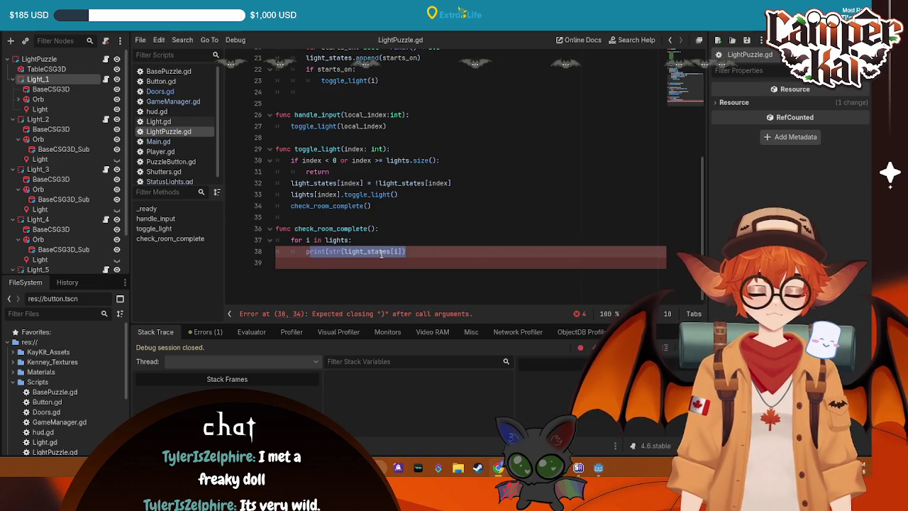
type("print(\"Light \", i, \" state: \", light_states[i])")
scroll(458, 260, "up", 1)
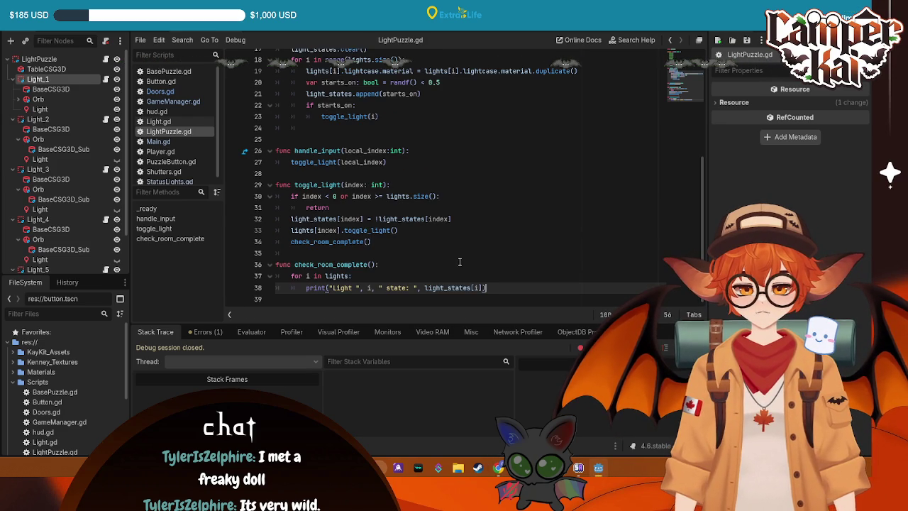
key("Return")
type("print(\"Light \", i, \" state: \", light_states[i])")
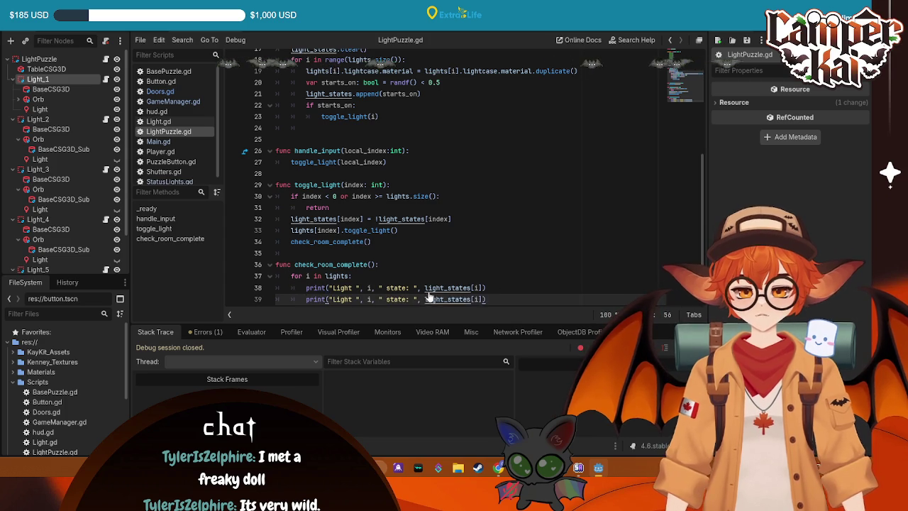
key("ctrl+z")
left_click(489, 288)
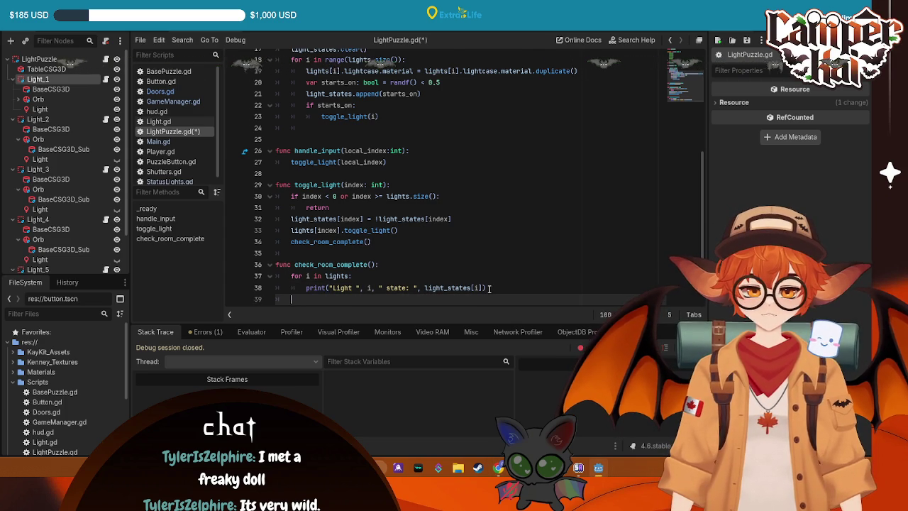
key("ctrl+v")
key("ctrl+s")
key("F5")
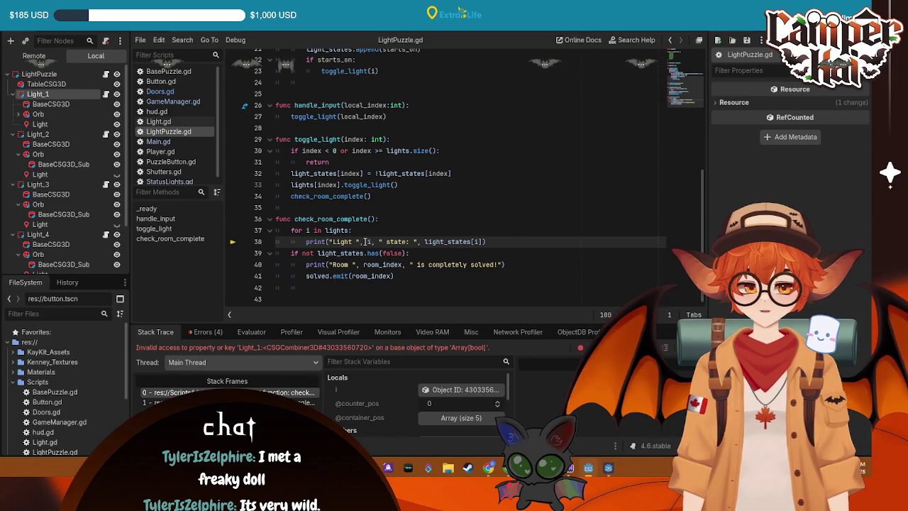
- Change the line 37 loop to range(light_states.size()), save, and run the game
left_click(337, 230)
type("range(")
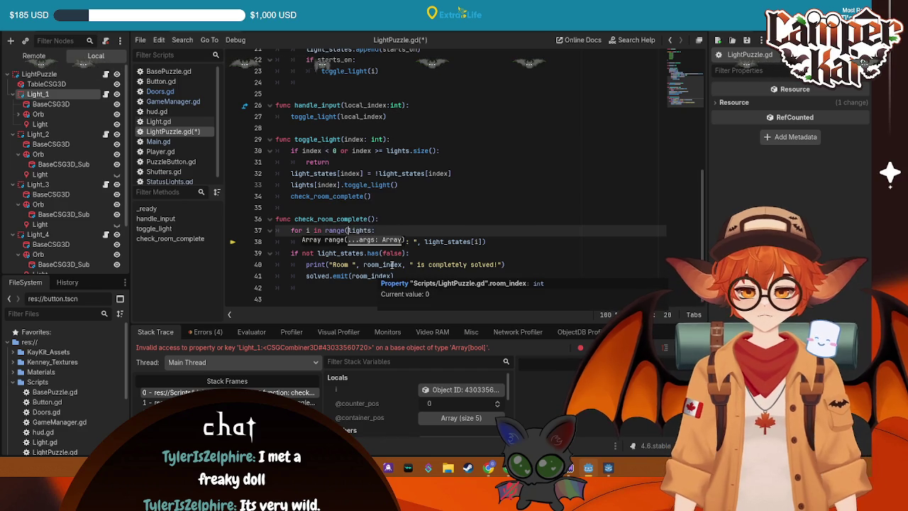
scroll(391, 265, "up", 1)
key("ctrl+Right")
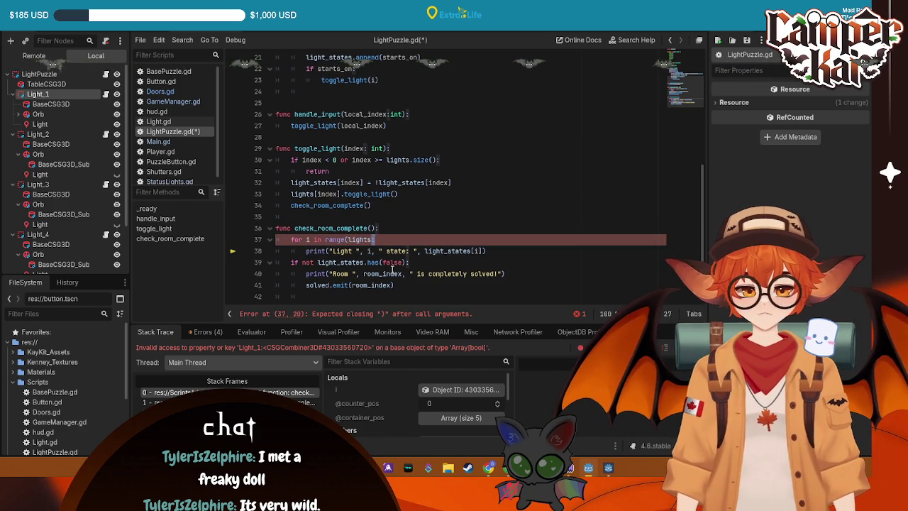
type(".size")
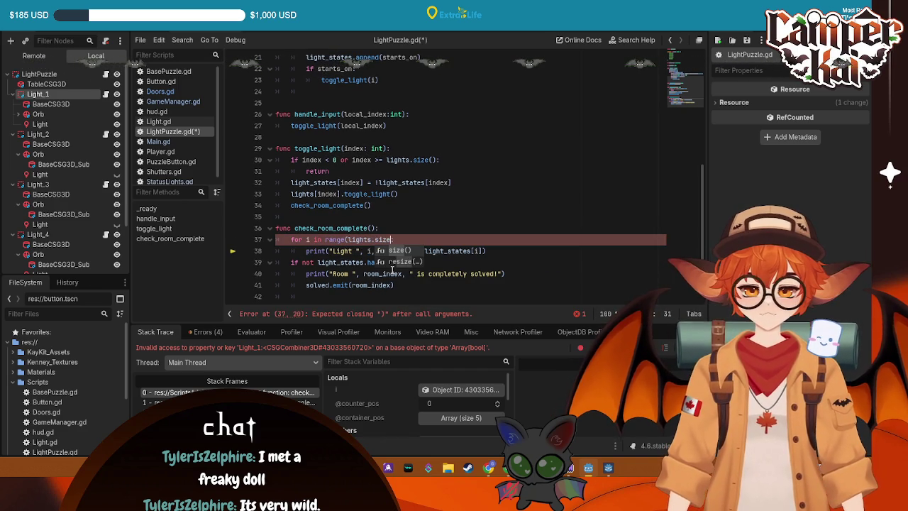
type(")):")
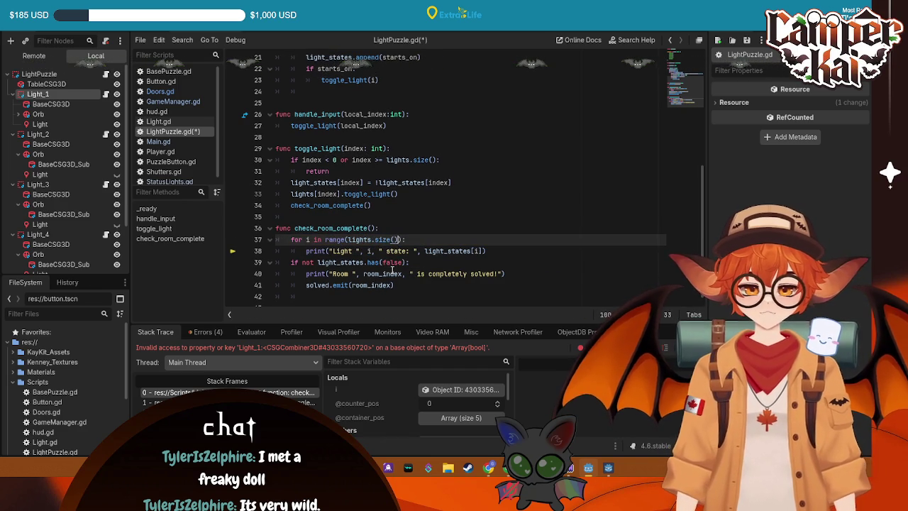
key("ctrl+s")
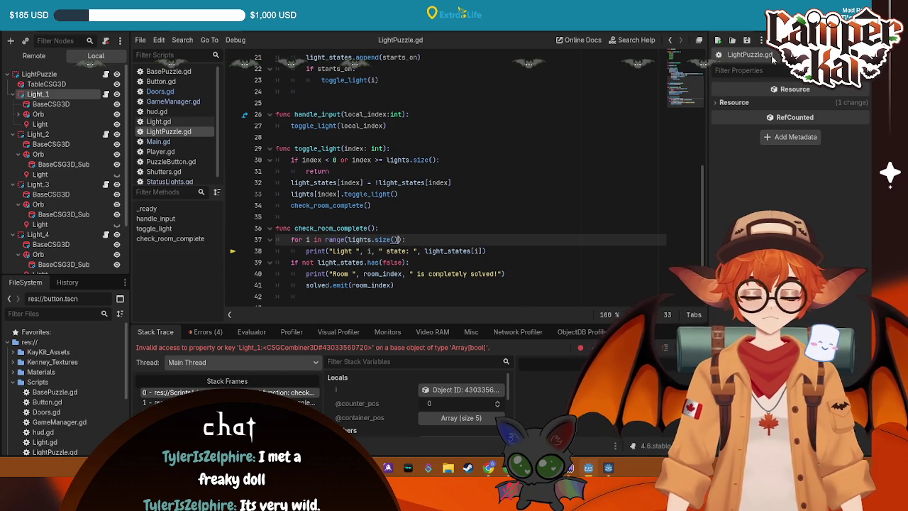
key("F5")
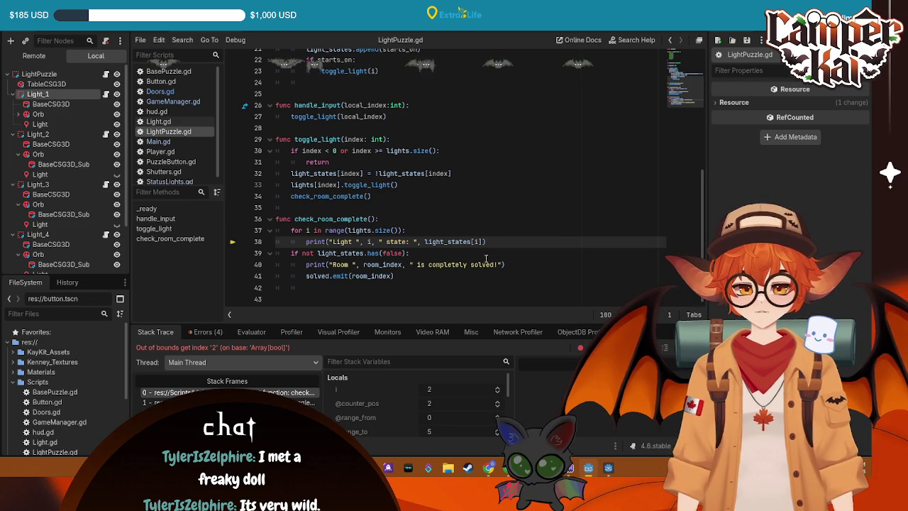
left_click(375, 229)
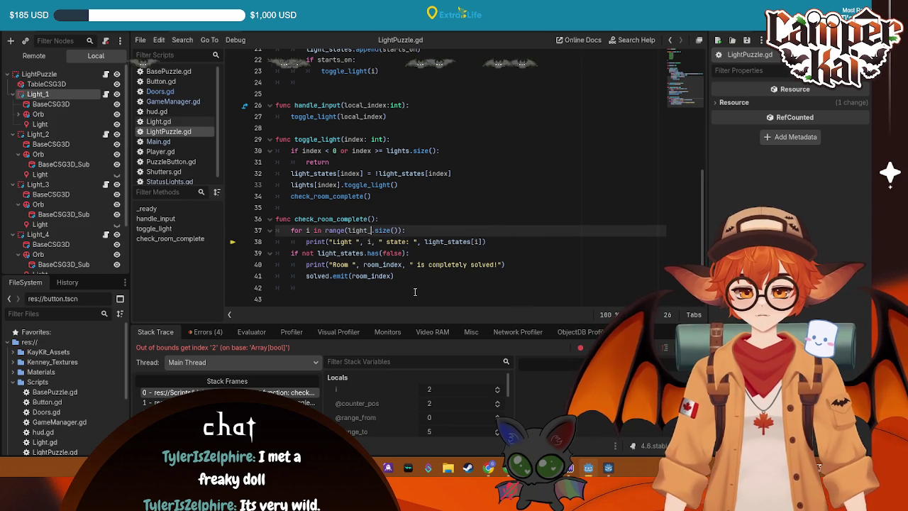
key("ctrl+s")
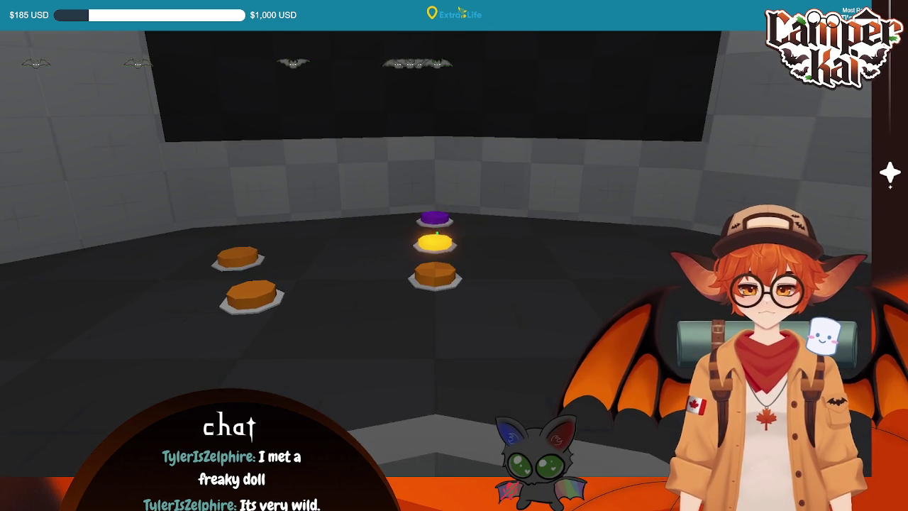
- Walk onto the yellow and purple pads to toggle the orbs, then quit the game
key("w")
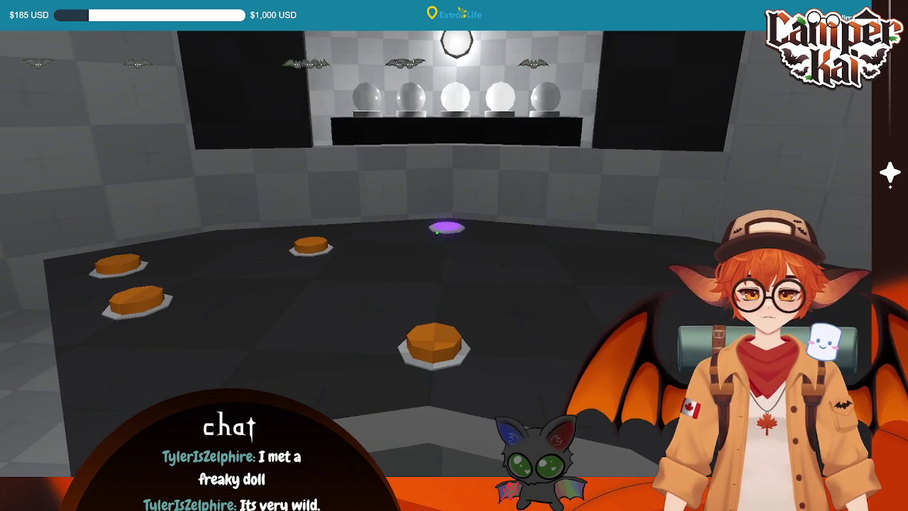
key("w")
key("w")
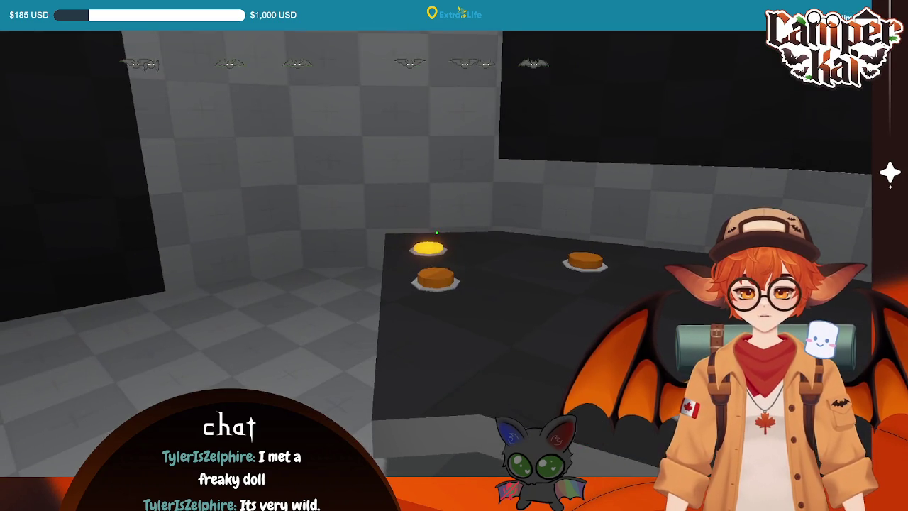
left_click(437, 233)
key("w")
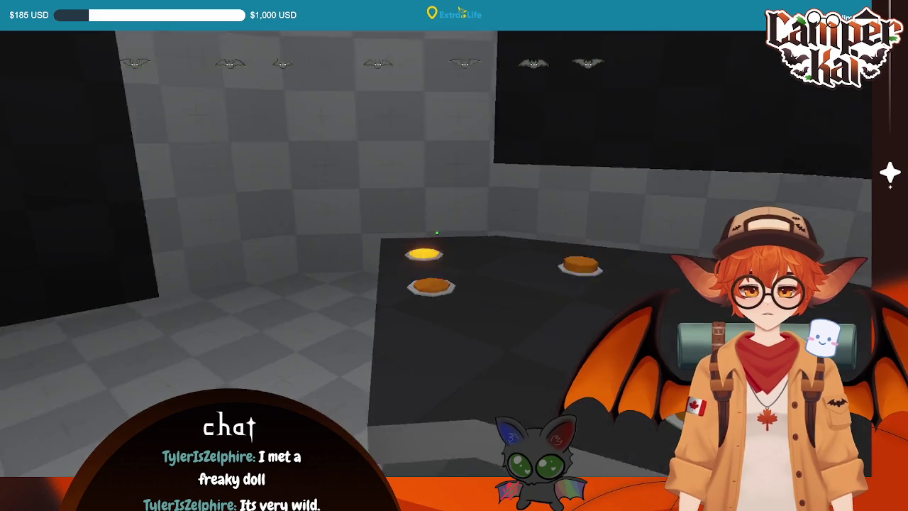
left_click(437, 233)
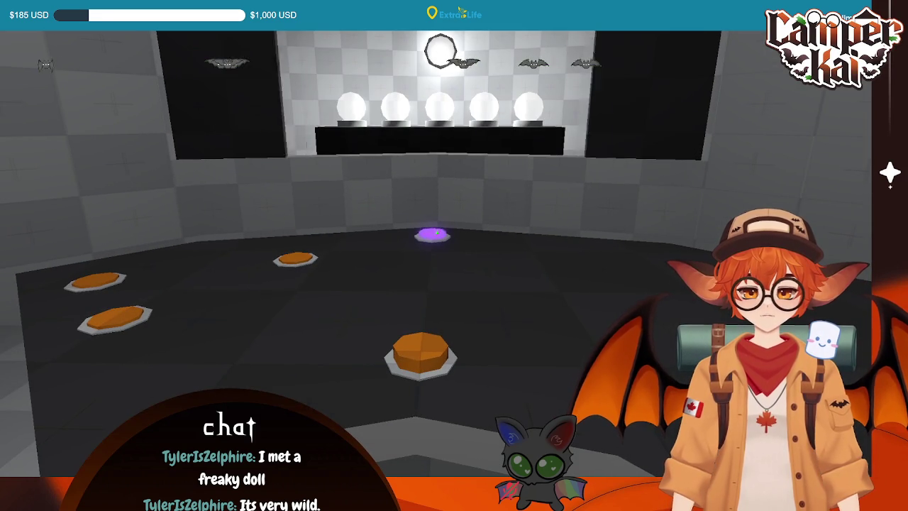
key("Escape")
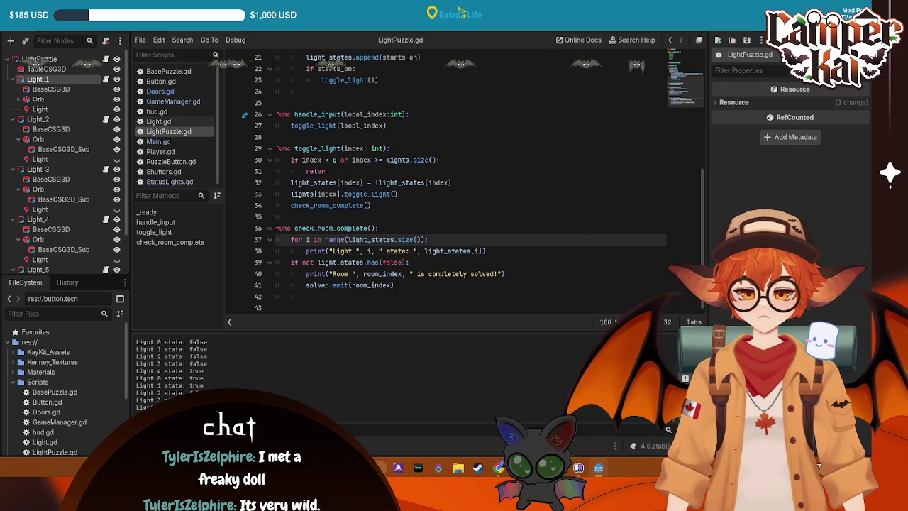
- Rerun the game to get a fresh light-state list, then return to check_room_complete in LightPuzzle.gd
key("ctrl+a")
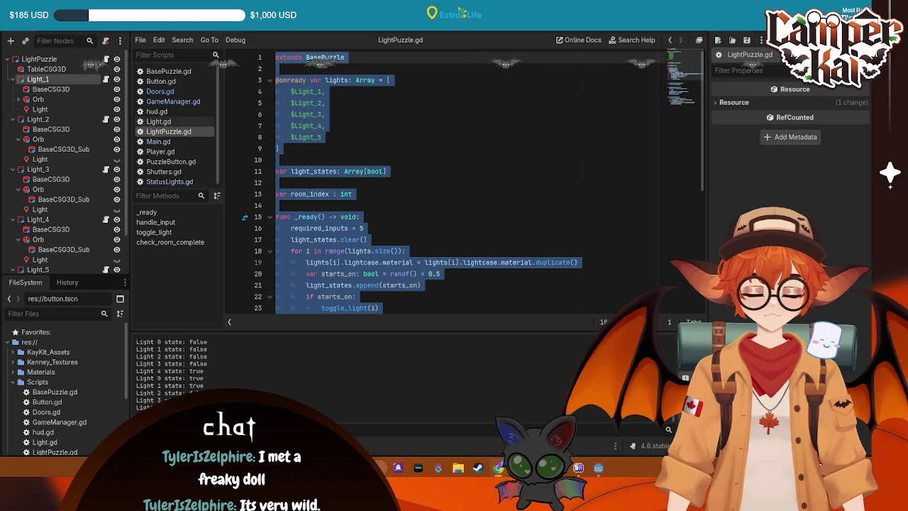
left_click_drag(184, 415, 136, 378)
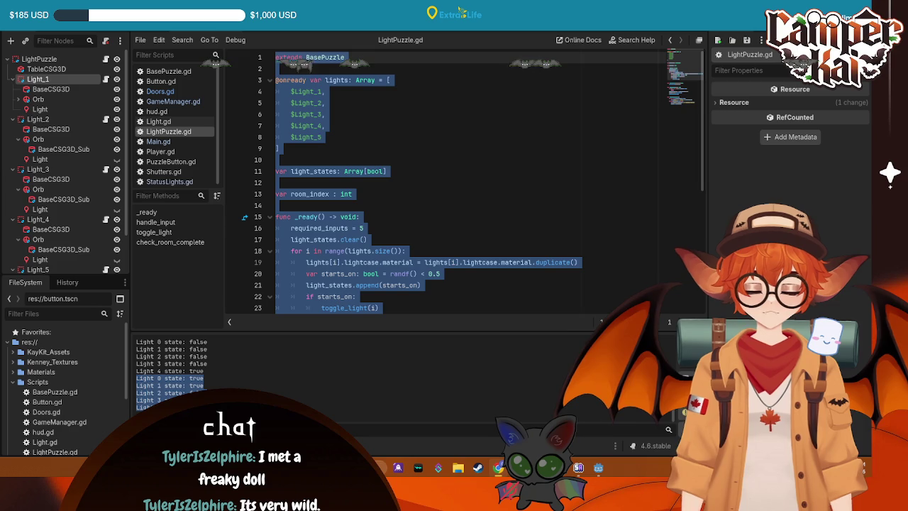
key("F5")
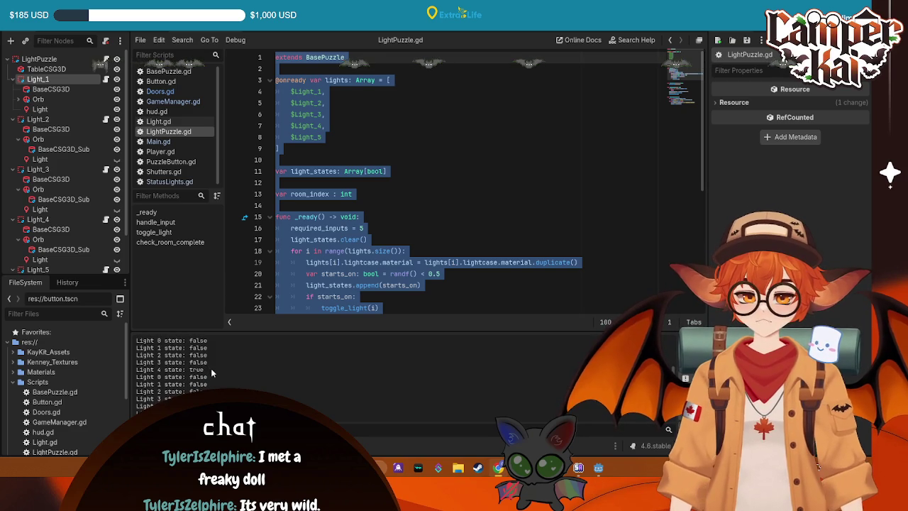
key("ctrl+End")
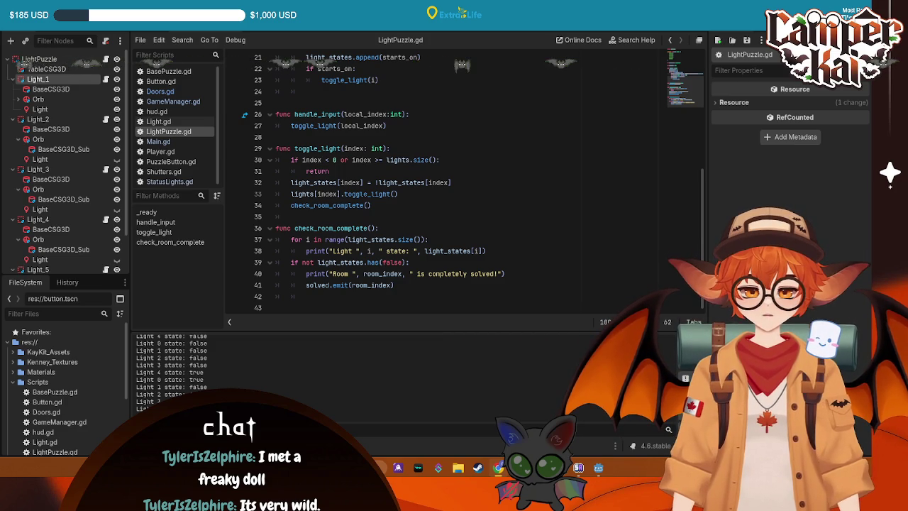
left_click(443, 228)
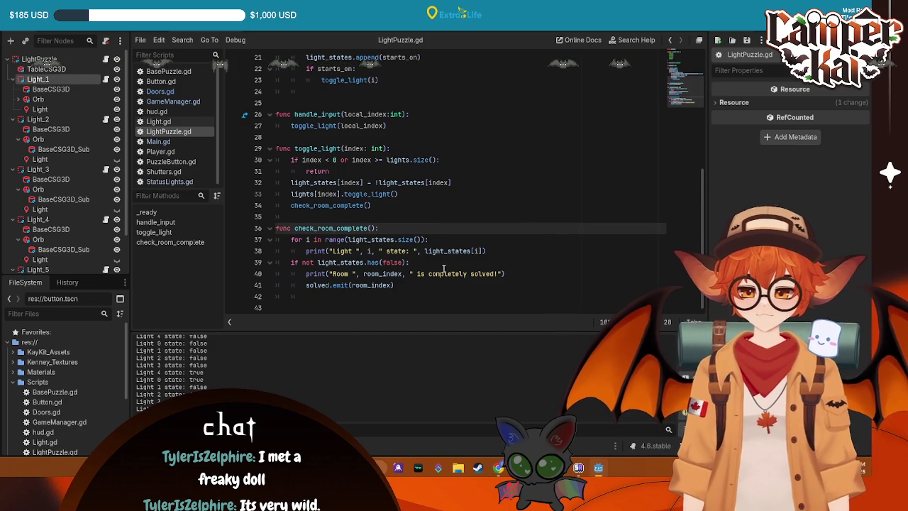
left_click_drag(422, 405, 429, 402)
left_click(515, 198)
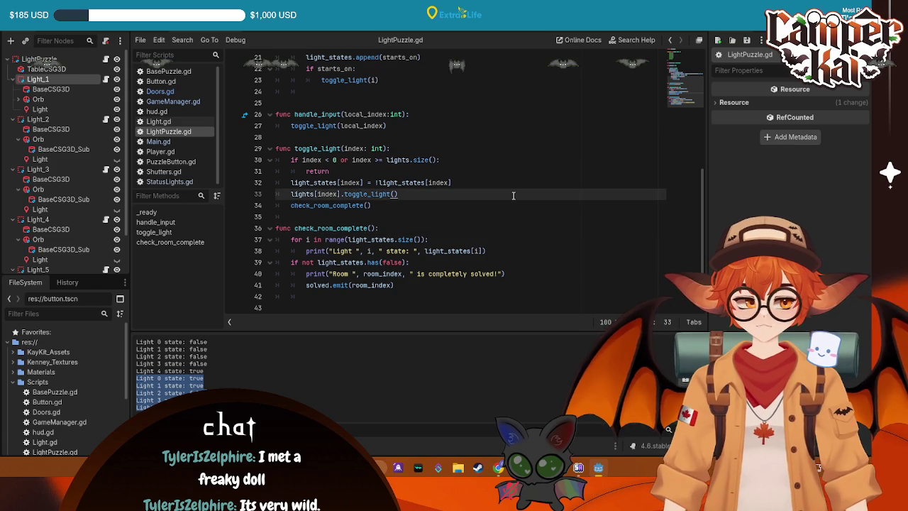
left_click(493, 214)
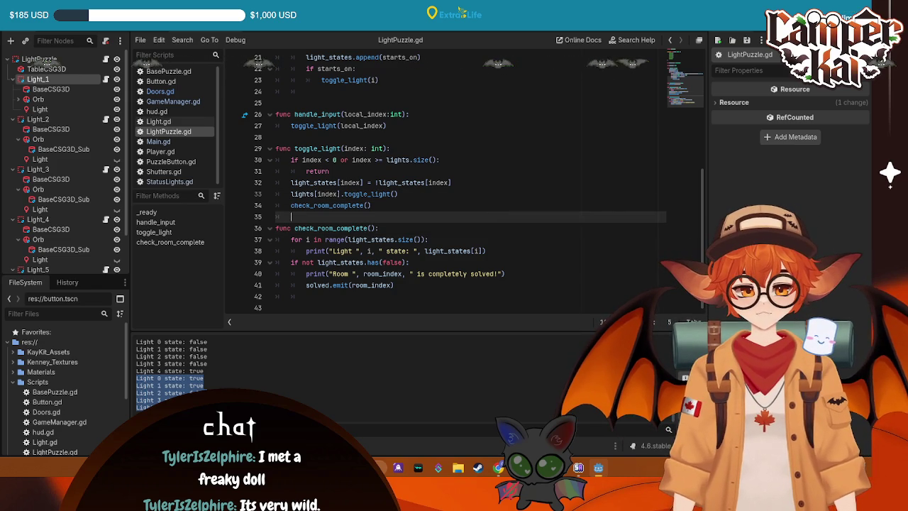
scroll(541, 188, "up", 3)
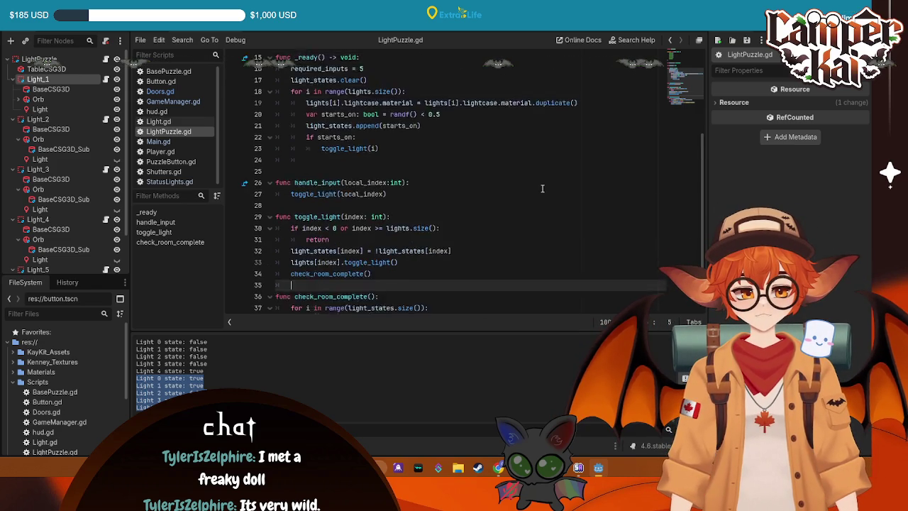
scroll(416, 178, "up", 3)
scroll(416, 179, "down", 3)
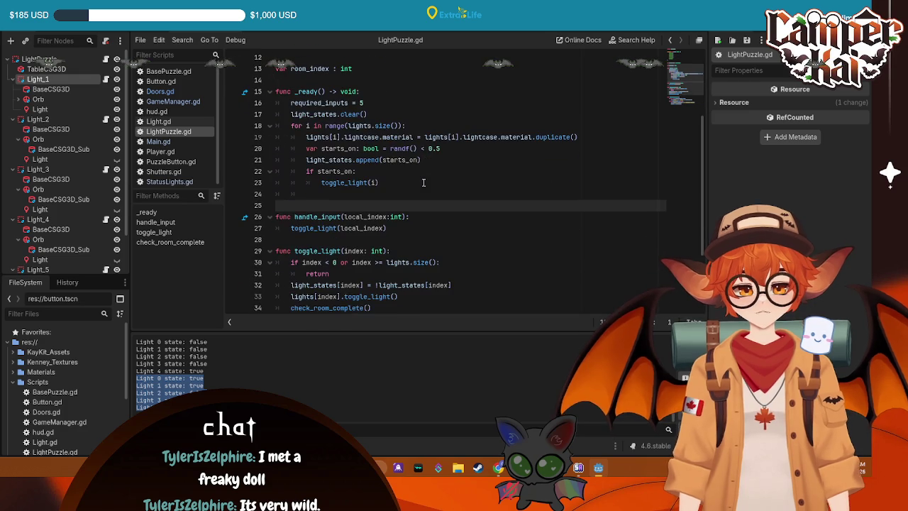
left_click(395, 170)
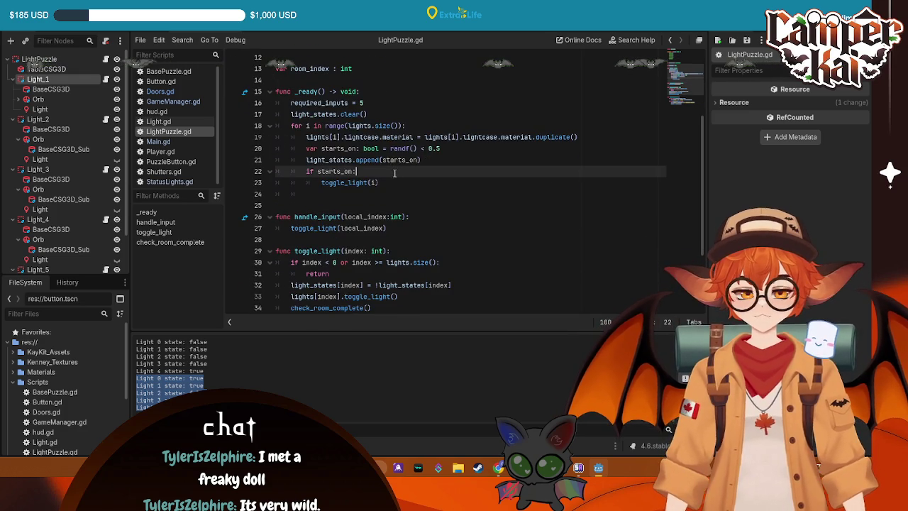
scroll(368, 181, "up", 1)
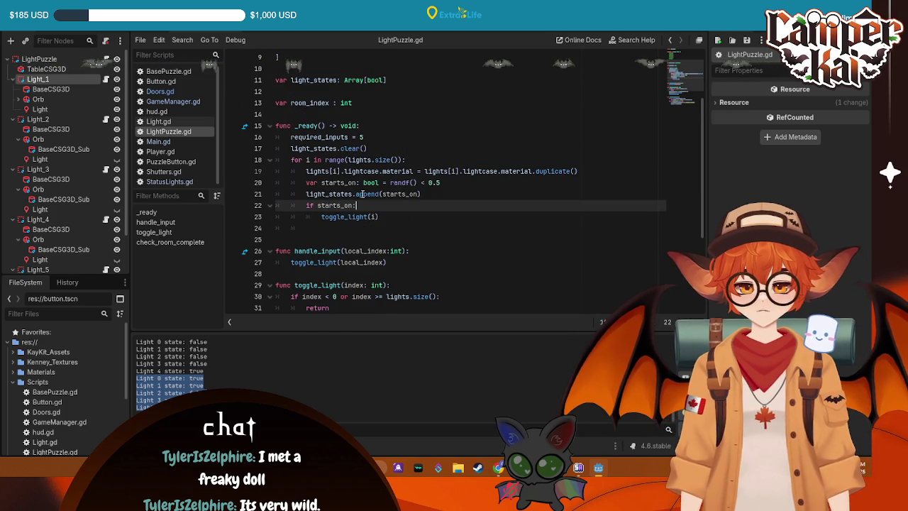
left_click(430, 193)
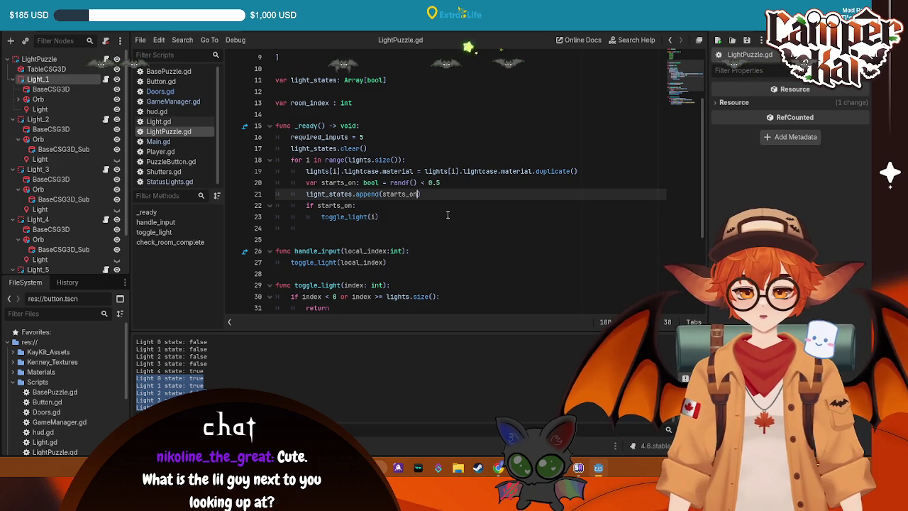
scroll(460, 208, "down", 3)
scroll(430, 217, "down", 1)
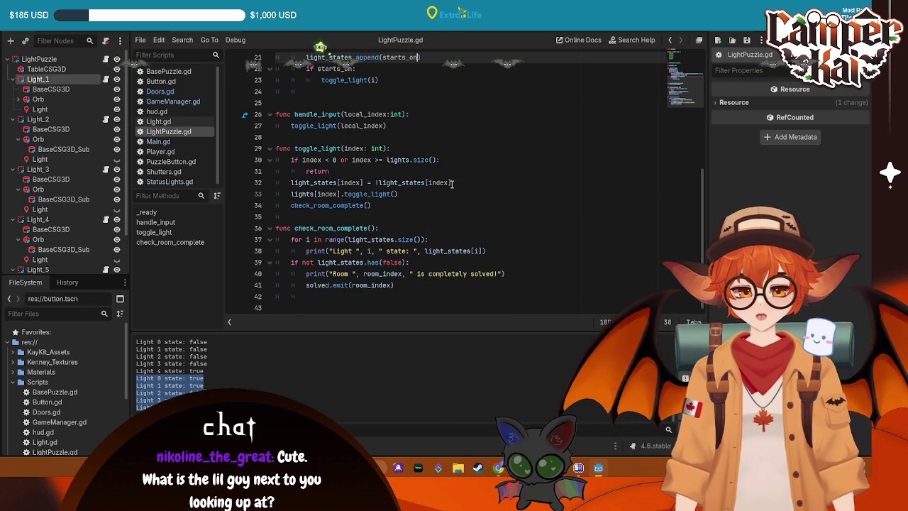
left_click_drag(452, 183, 261, 183)
left_click(491, 189)
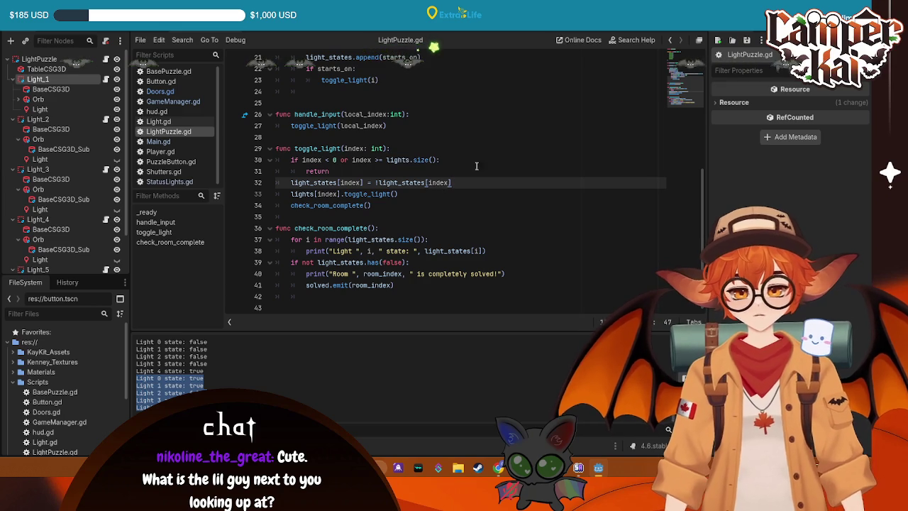
scroll(423, 166, "up", 2)
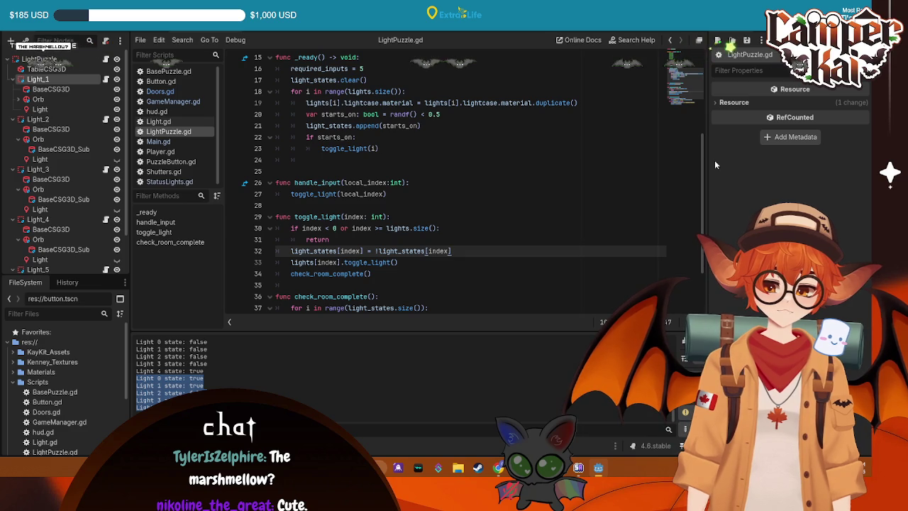
scroll(459, 178, "up", 2)
scroll(459, 179, "down", 1)
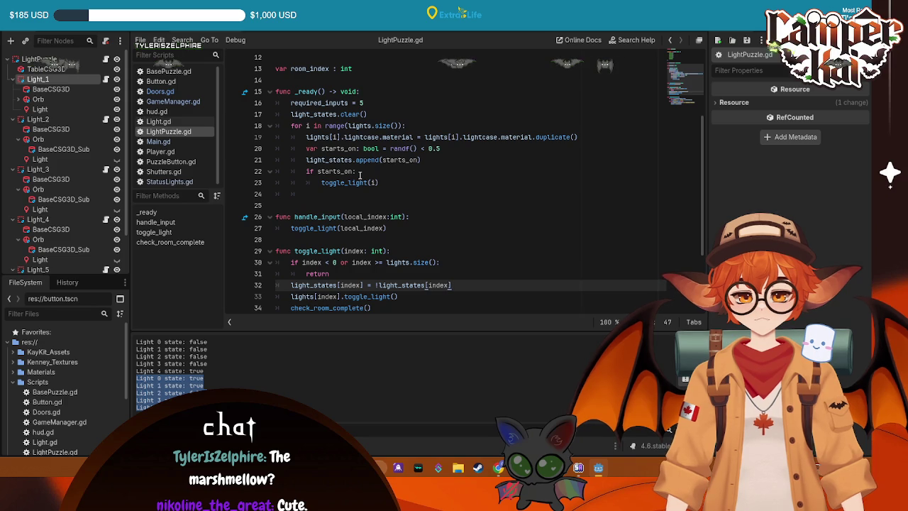
left_click(322, 183)
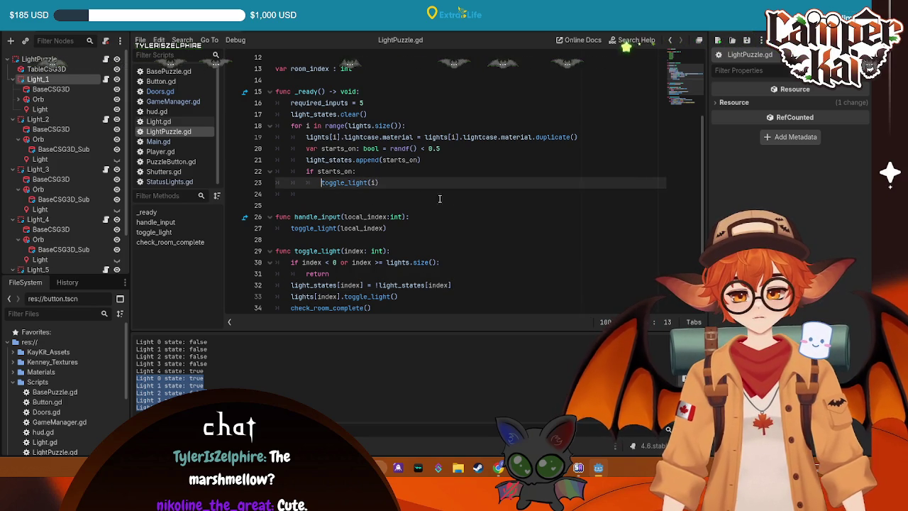
- Change line 23's toggle_light() call in the _ready loop to toggle_light(i)
key("Right")
left_click(374, 182)
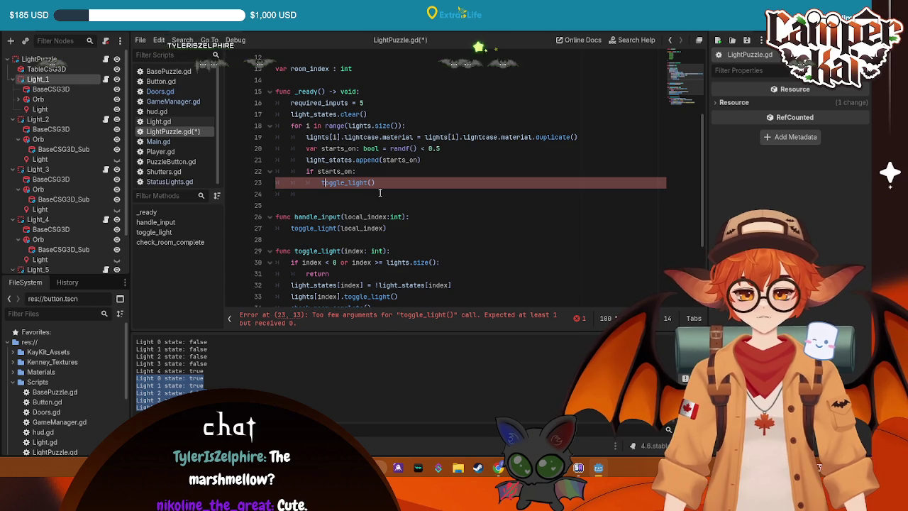
type("i")
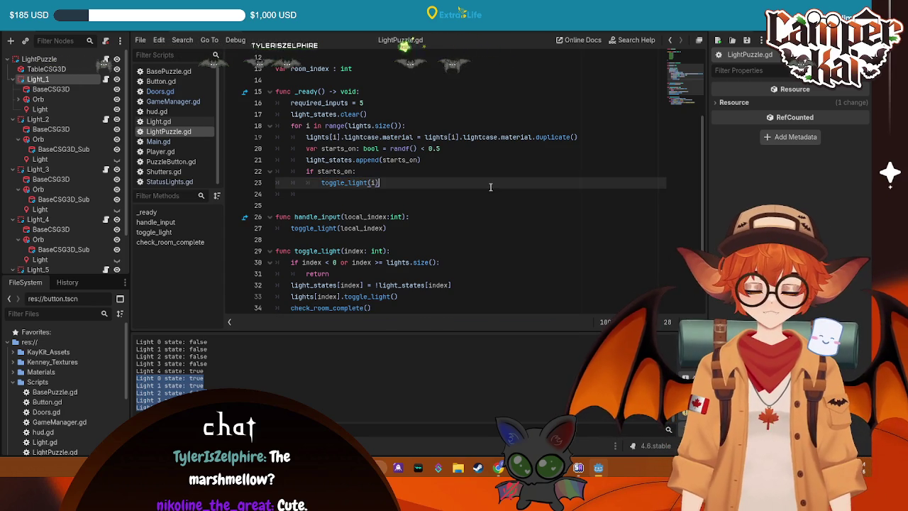
left_click(368, 306)
scroll(426, 161, "down", 1)
scroll(427, 162, "up", 1)
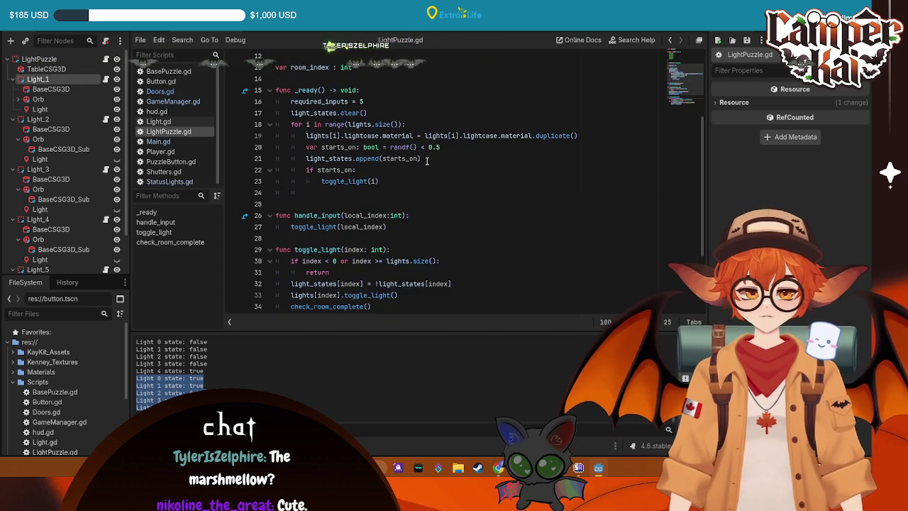
left_click(432, 182)
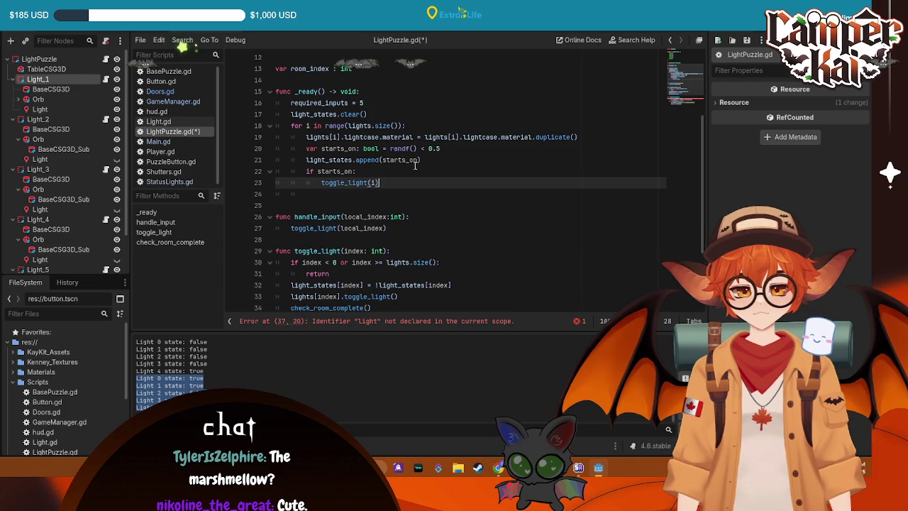
scroll(424, 165, "up", 2)
scroll(386, 140, "up", 1)
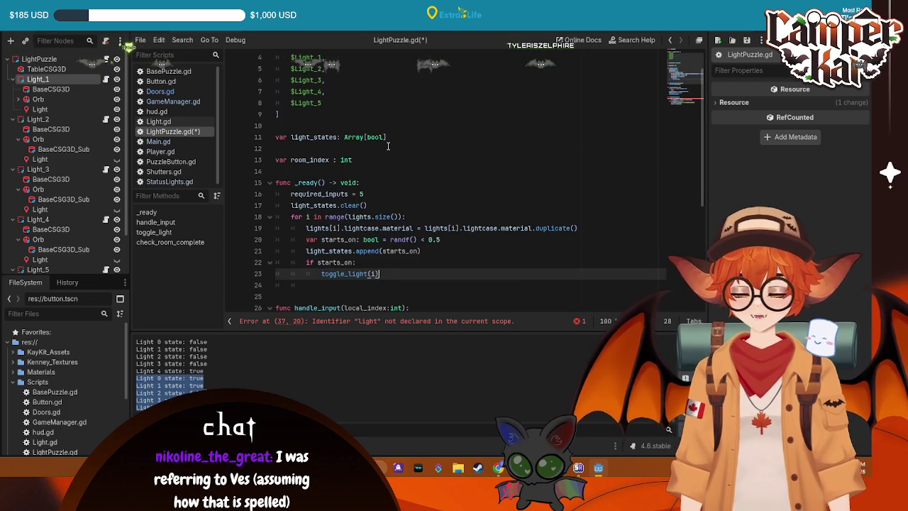
left_click(368, 161)
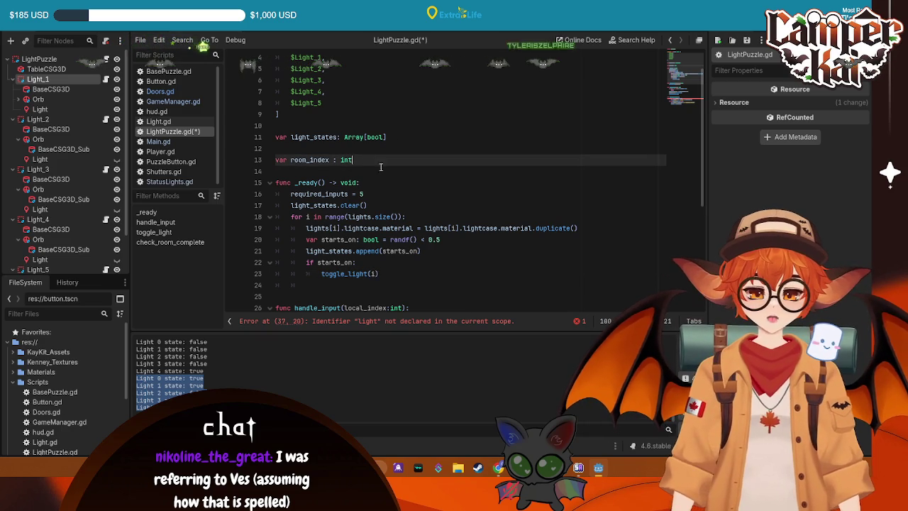
- Initialise light_states on line 11 as an array of five false values, one per line, and save
left_click(408, 138)
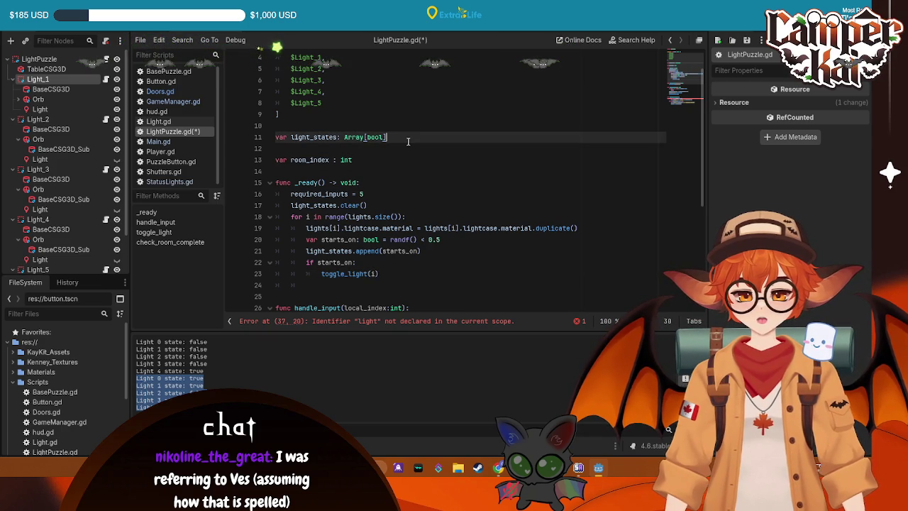
type("=[")
key("Escape")
key("Return")
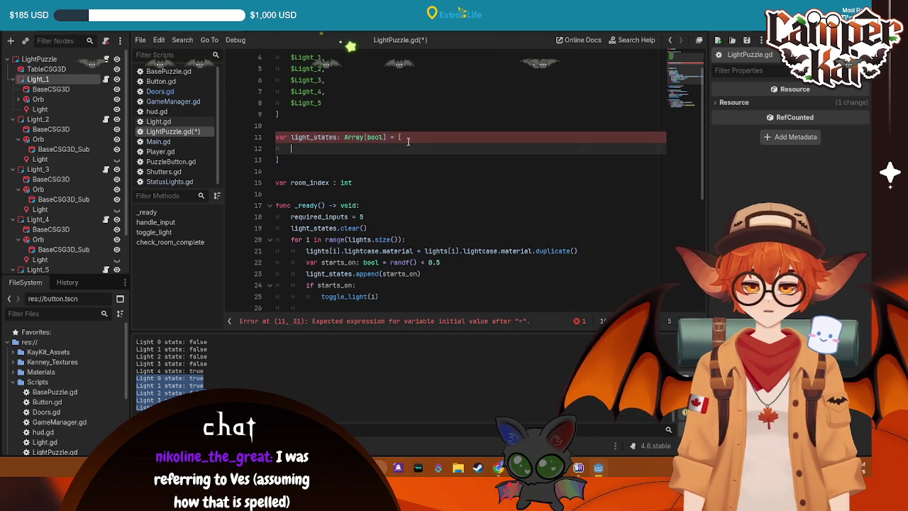
type("false,")
key("Return")
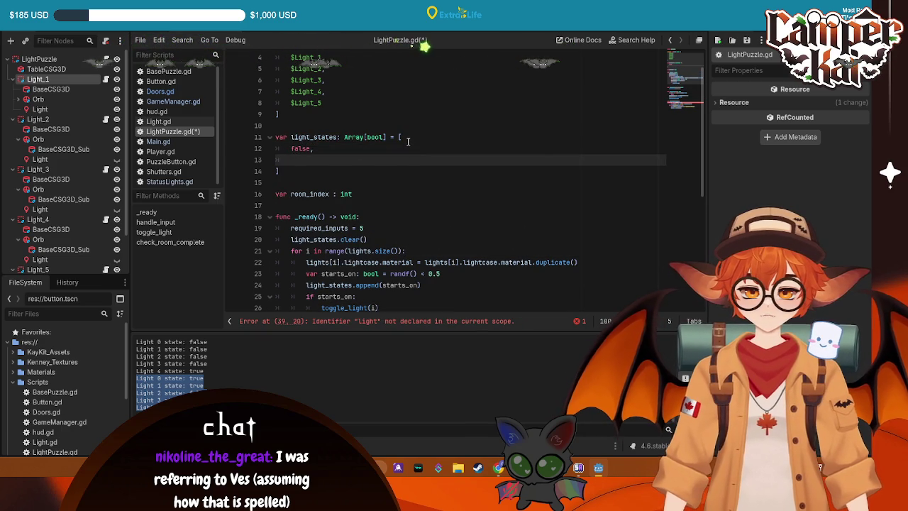
type("lse")
key("Return")
key("BackSpace")
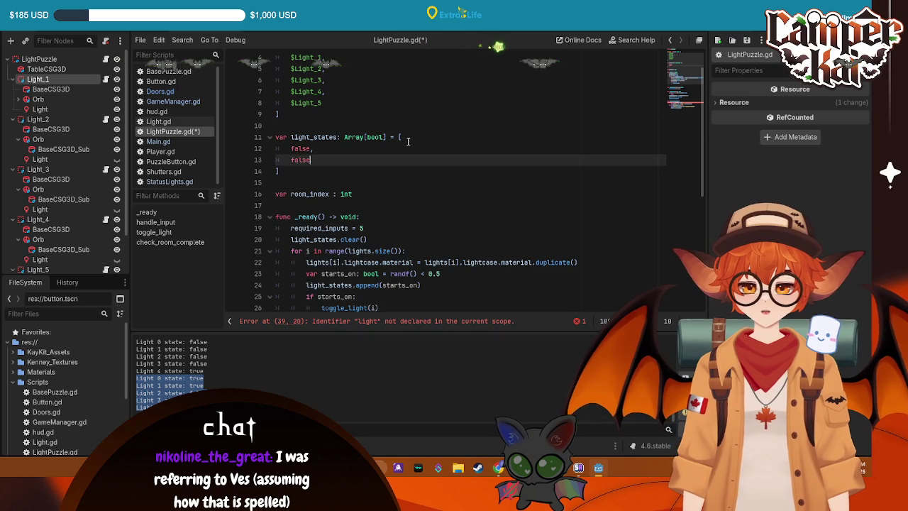
key("Return")
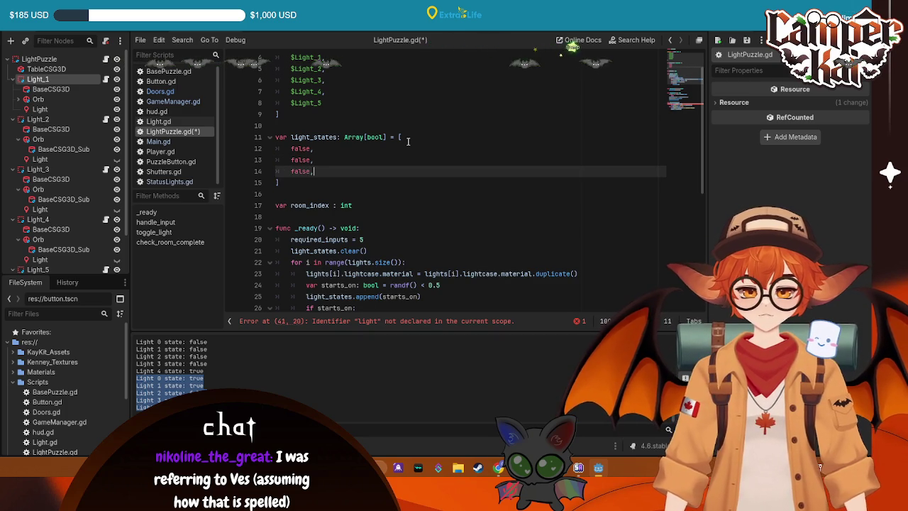
type(",")
key("Return")
type("false,")
key("Return")
type("faks")
key("BackSpace")
key("BackSpace")
type("lse")
key("ctrl+s")
- Delete the light_states.append(starts_on) line from the _ready loop
scroll(422, 161, "down", 3)
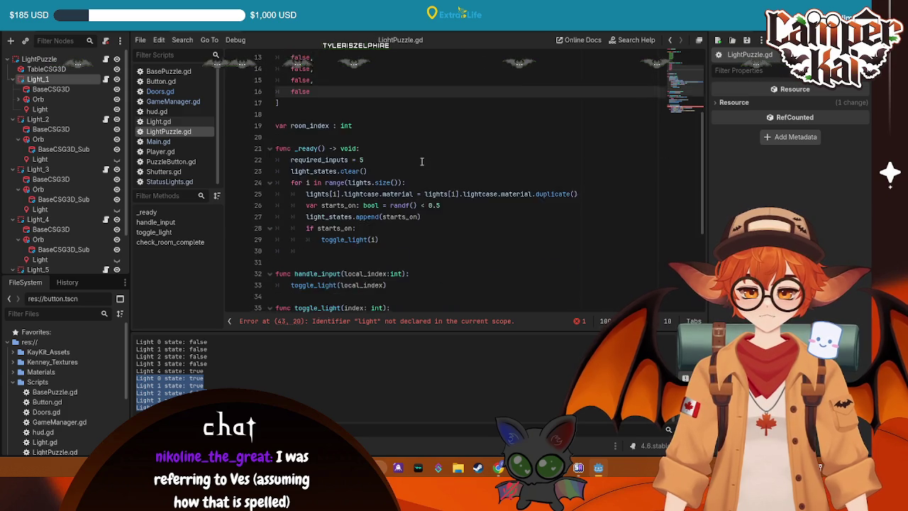
scroll(421, 162, "down", 2)
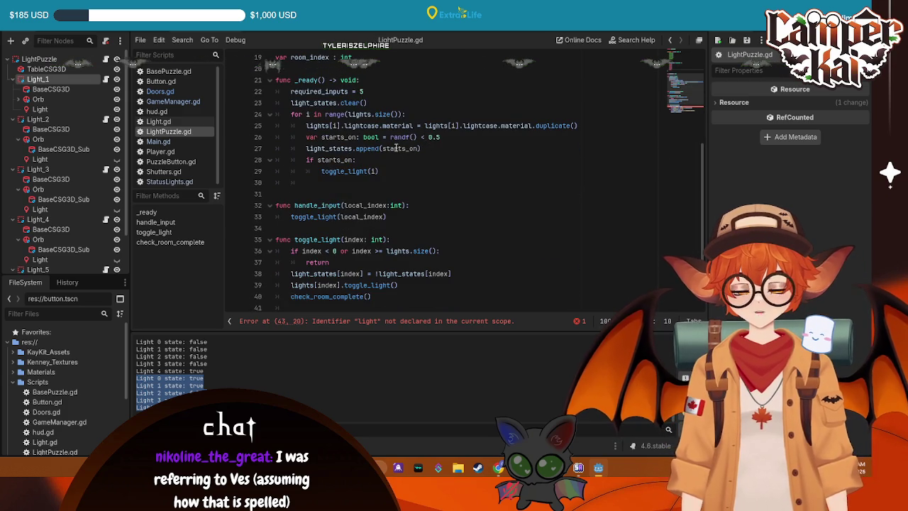
left_click_drag(421, 148, 232, 148)
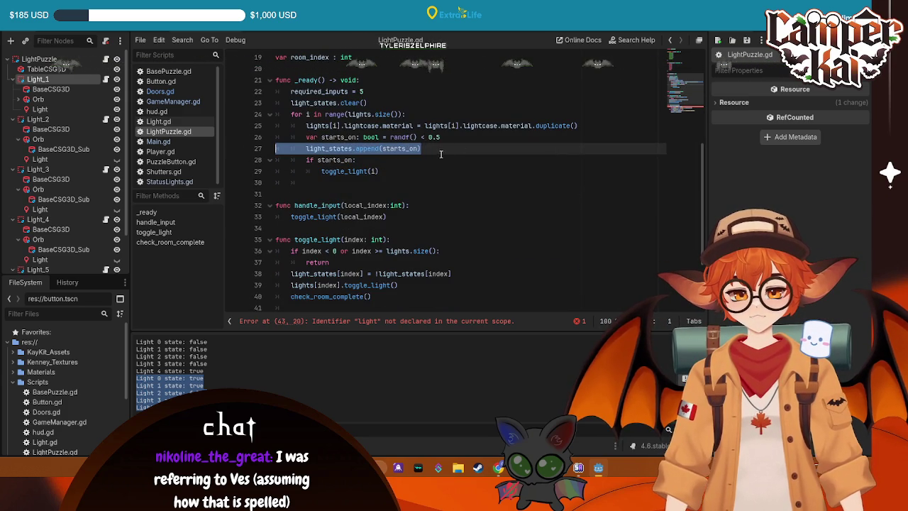
key("BackSpace")
key("BackSpace")
- Save LightPuzzle.gd and run the project, which stops on a parser error about 'light'
key("ctrl+s")
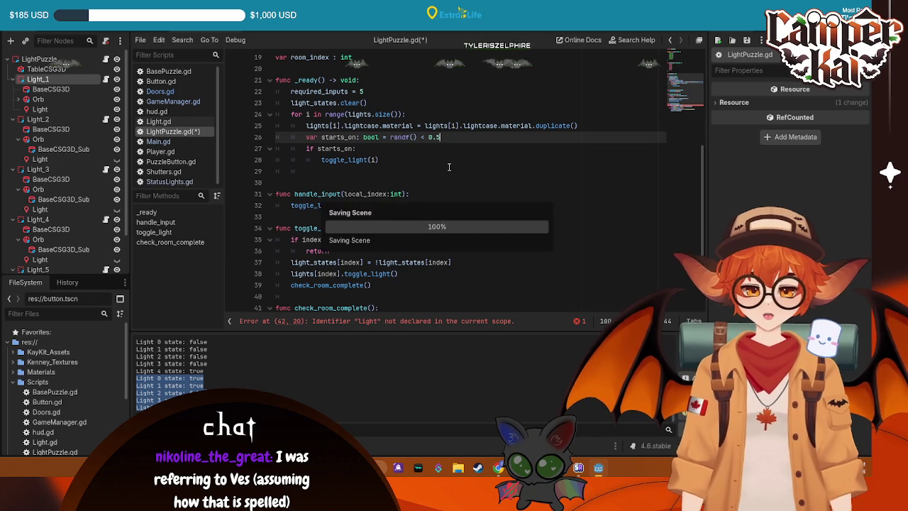
key("F5")
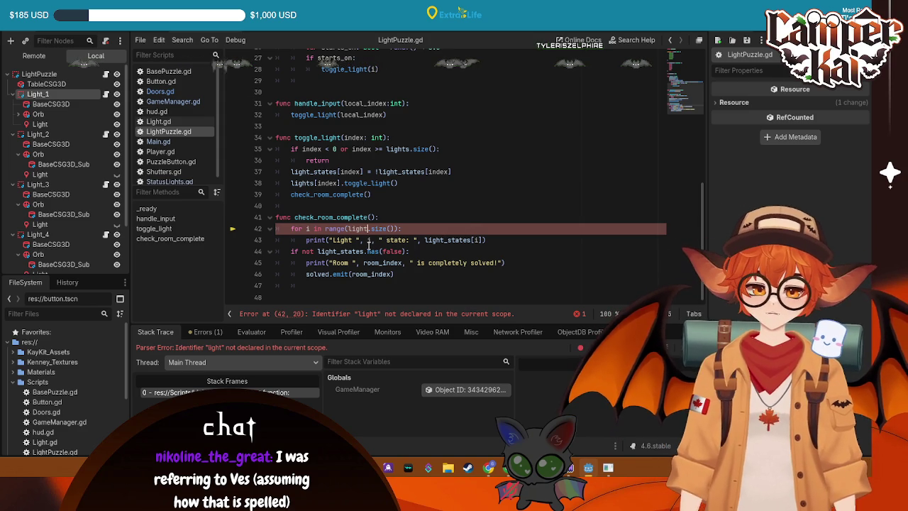
- Save the scene and dismiss the file write error
scroll(419, 214, "up", 9)
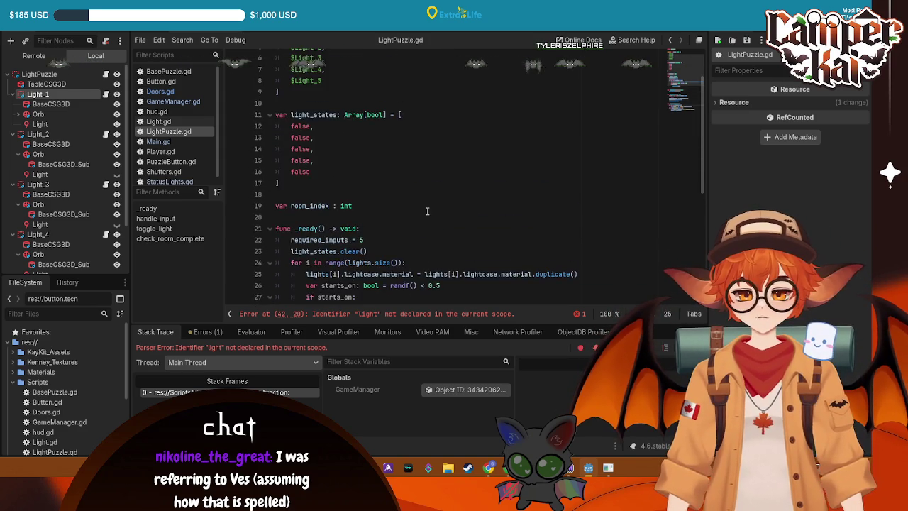
scroll(426, 210, "down", 8)
key("ctrl+s")
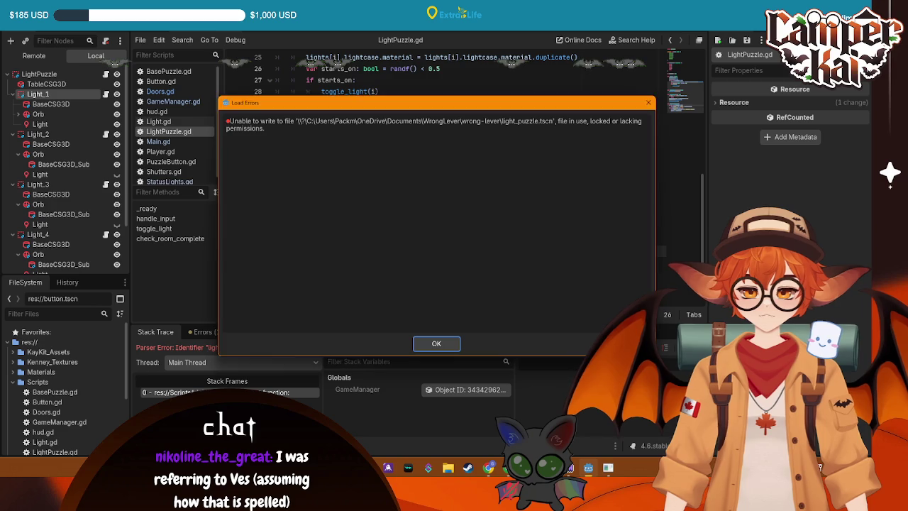
key("Return")
- Stop the running game and rerun it, hitting an out-of-bounds error on light_states
key("F8")
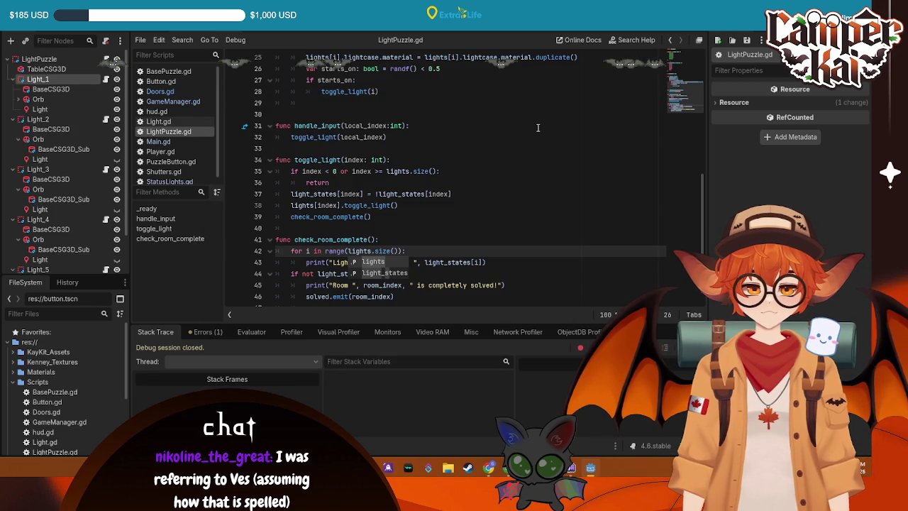
key("F5")
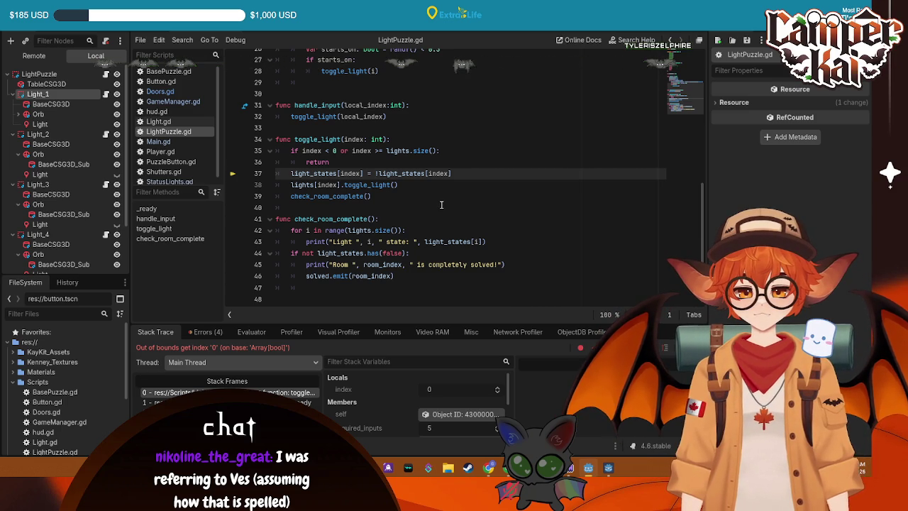
scroll(441, 204, "up", 2)
scroll(358, 132, "down", 2)
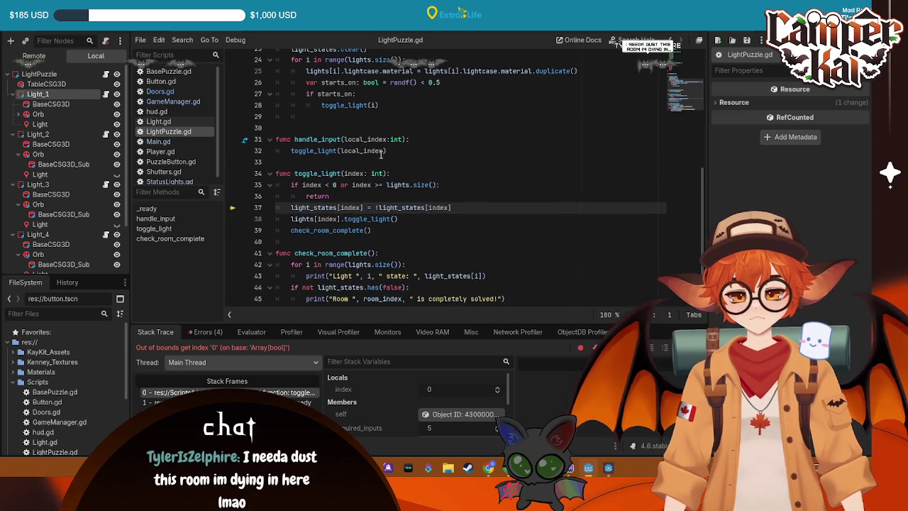
key("ctrl+a")
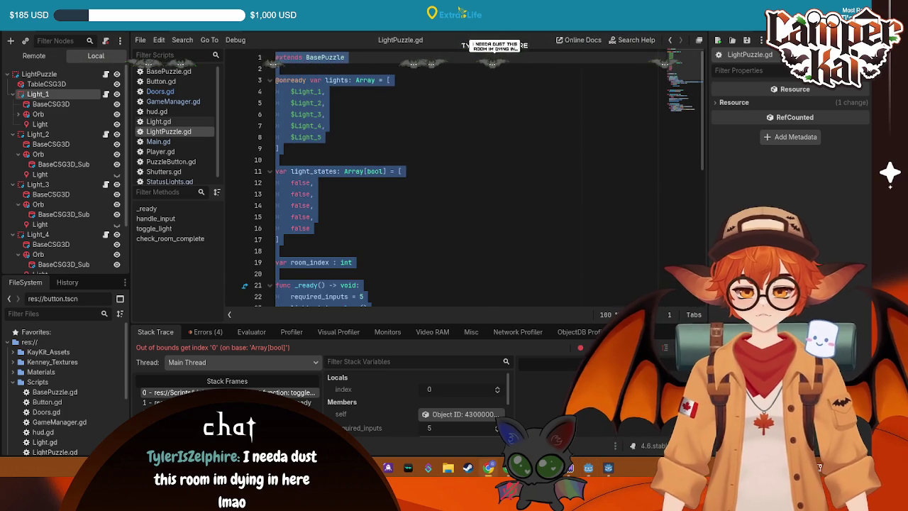
scroll(468, 226, "down", 5)
left_click(465, 218)
scroll(426, 184, "down", 4)
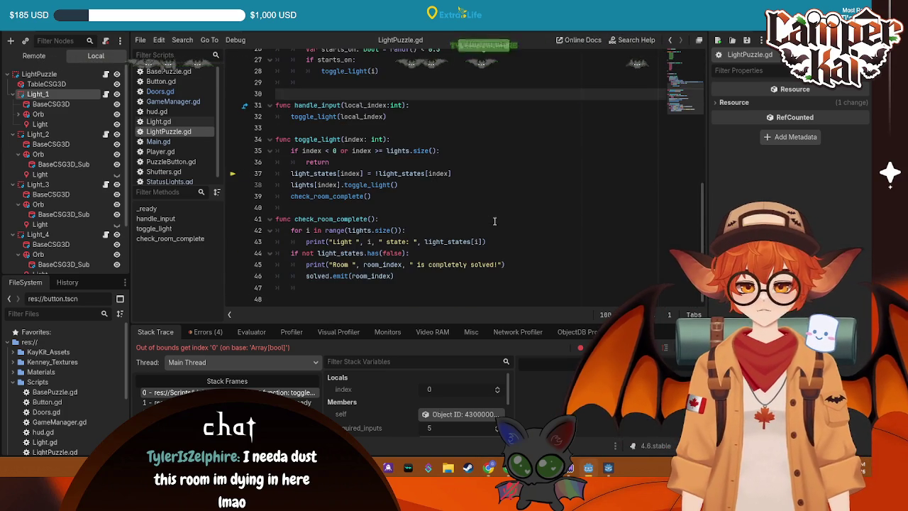
scroll(361, 161, "up", 2)
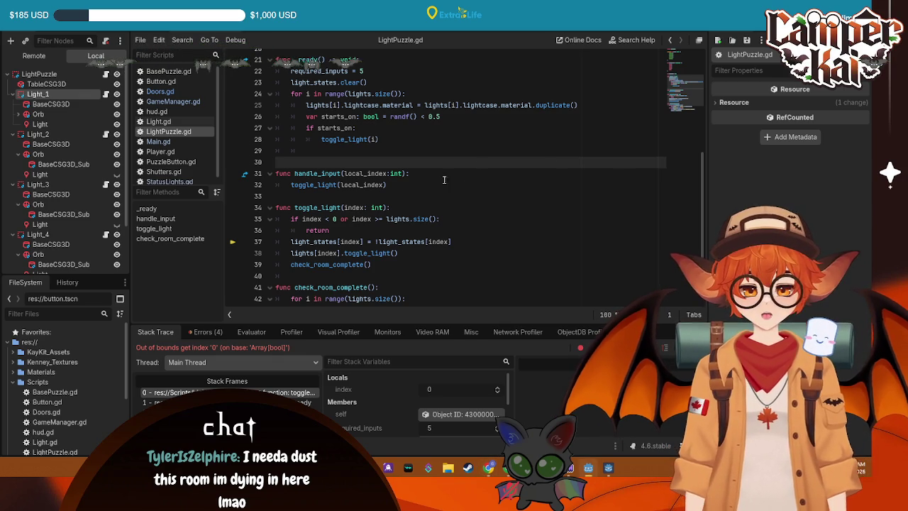
scroll(461, 170, "up", 1)
left_click(367, 173)
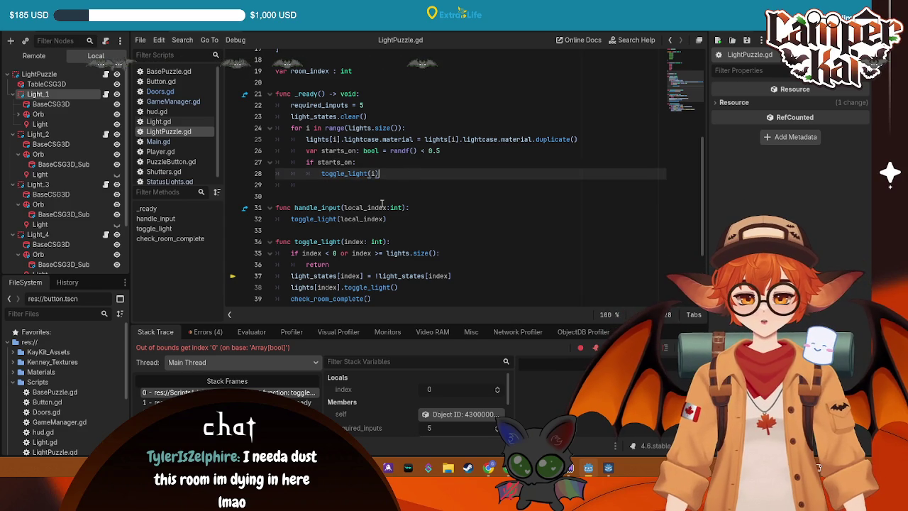
scroll(296, 220, "down", 2)
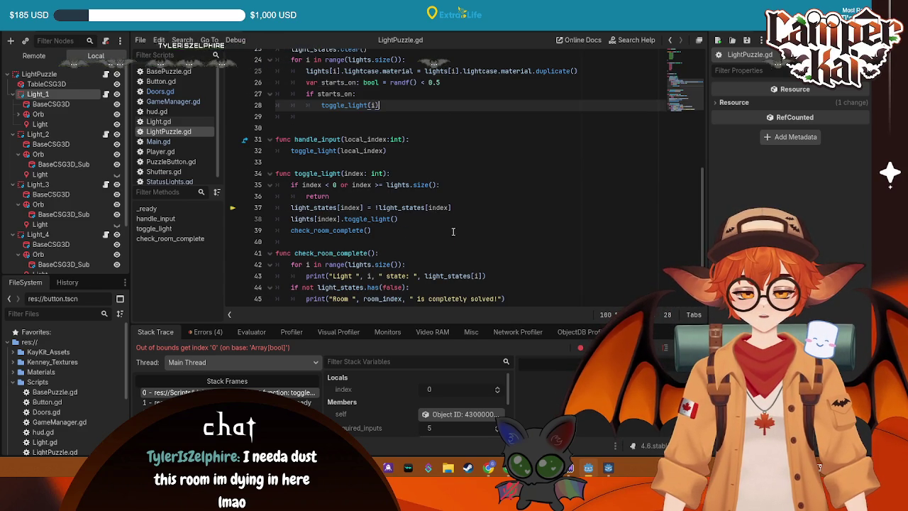
scroll(343, 214, "up", 5)
scroll(343, 215, "up", 3)
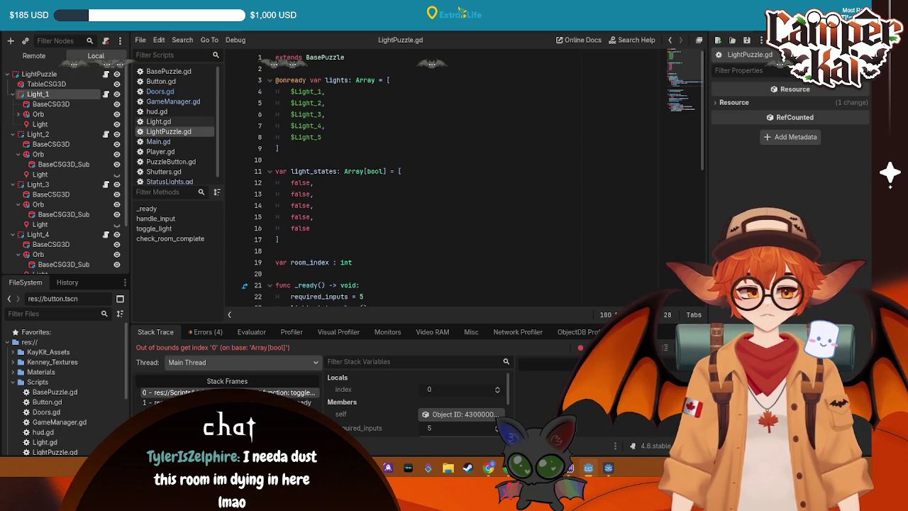
scroll(574, 175, "down", 2)
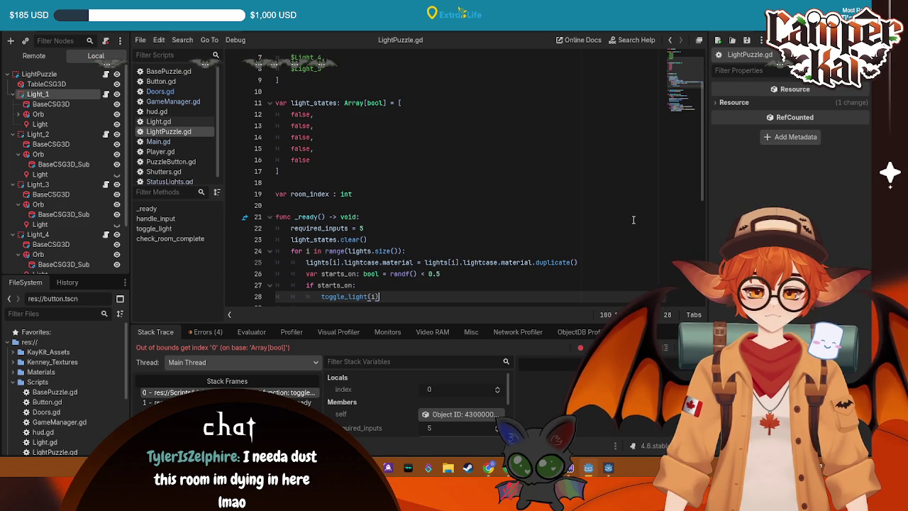
scroll(448, 204, "down", 2)
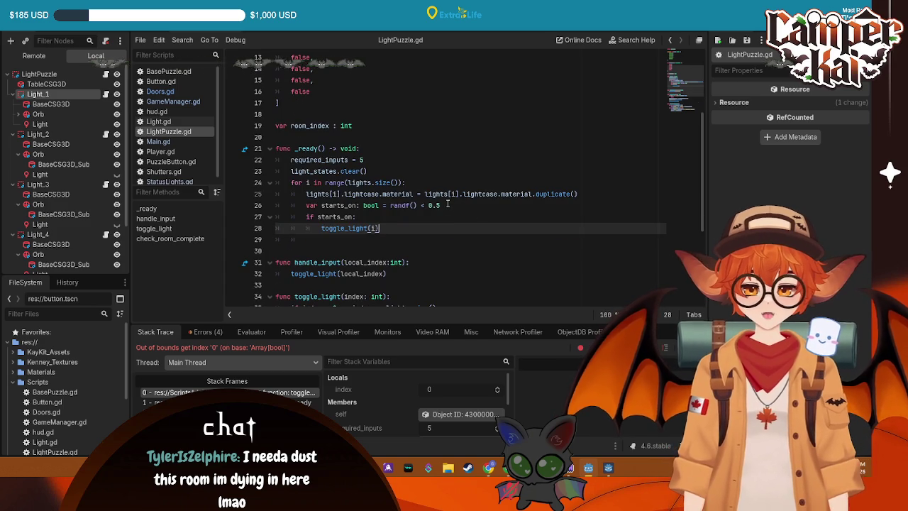
left_click(378, 171)
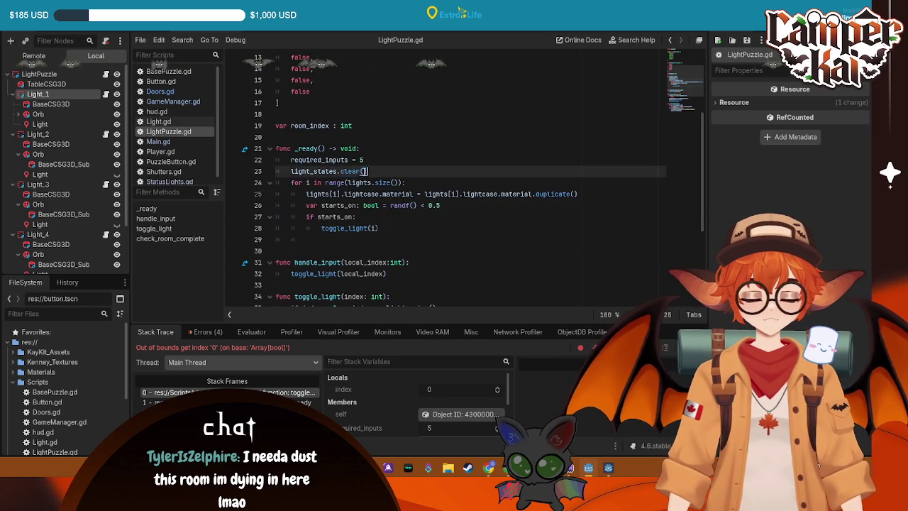
- Delete the light_states.clear() line from _ready and run the game
triple_click(378, 171)
key("BackSpace")
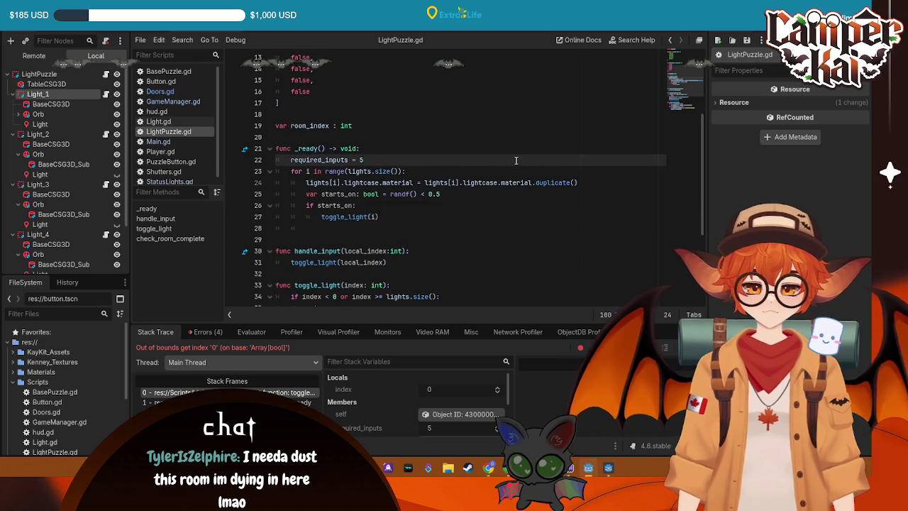
key("F5")
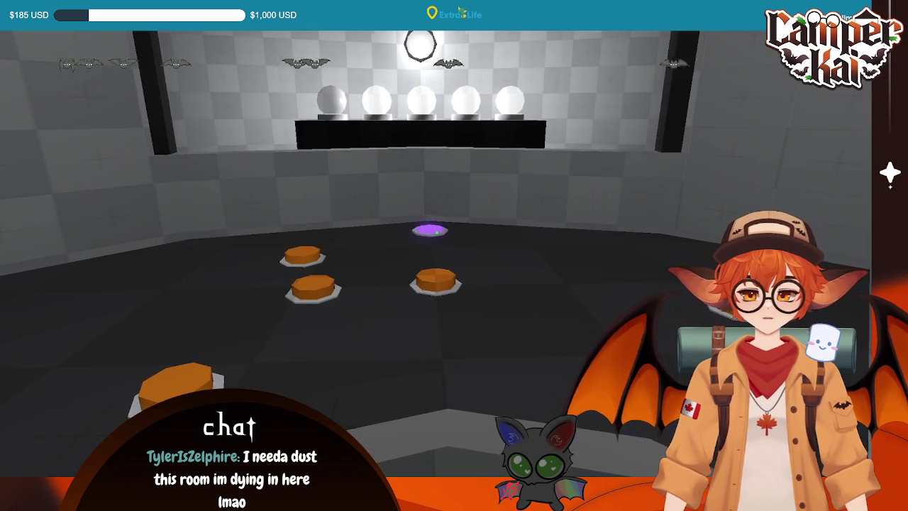
- Press the floor buttons to solve the light puzzle, then stop the game
left_click(437, 232)
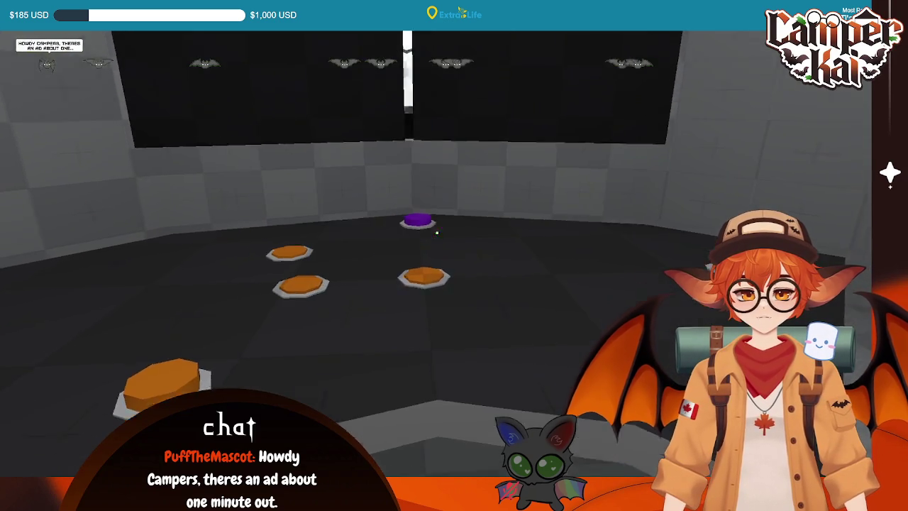
left_click(437, 233)
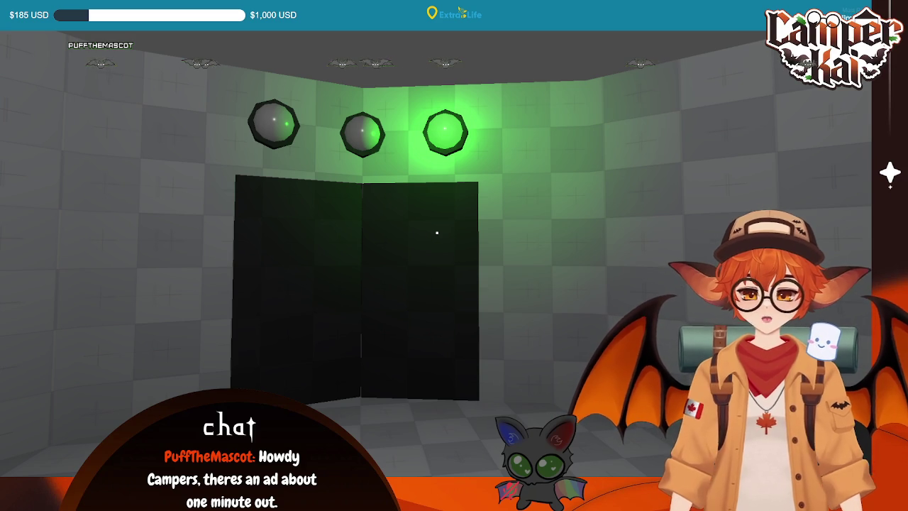
key("F8")
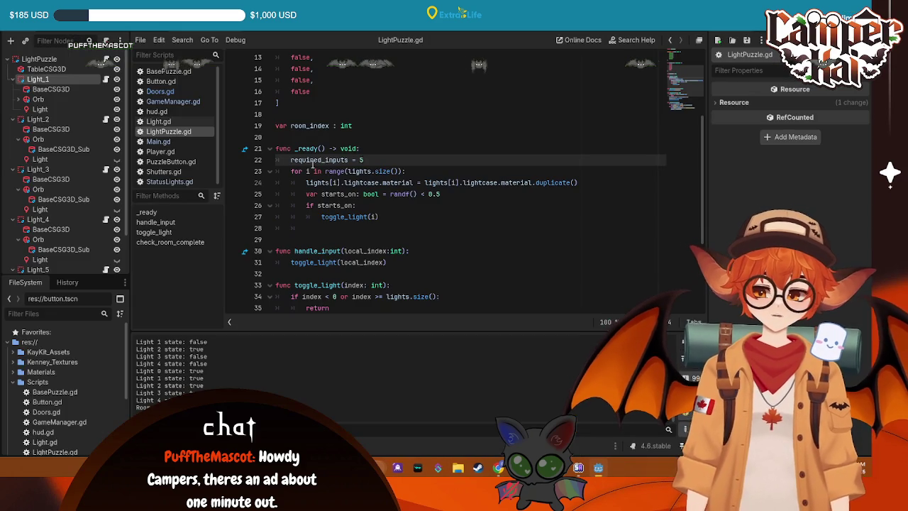
- In StatusLights.gd, move the left_room lines from case 2 into case 0
scroll(344, 204, "down", 4)
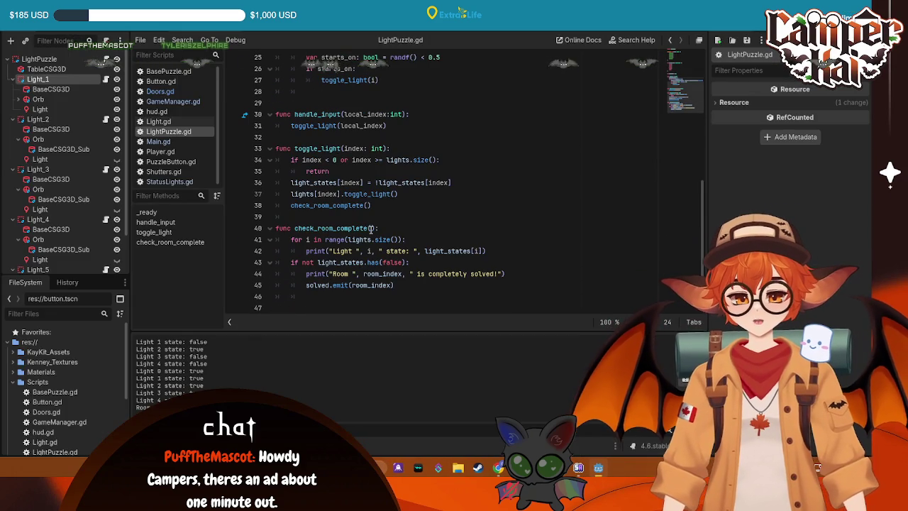
left_click(185, 181)
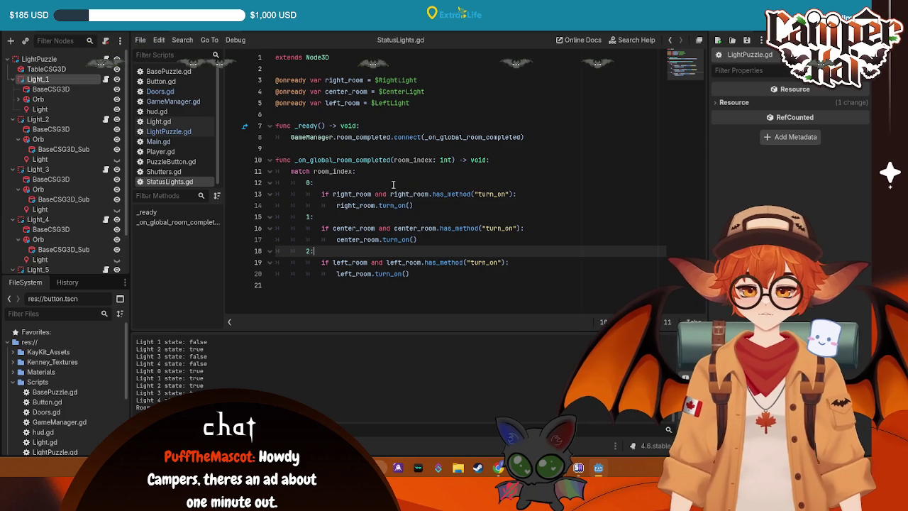
left_click_drag(419, 274, 204, 267)
key("ctrl+c")
left_click(347, 182)
key("Return")
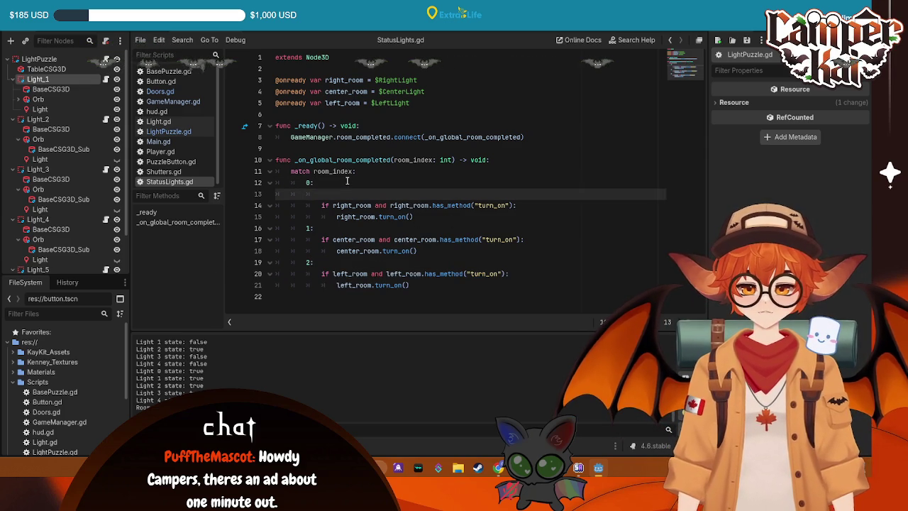
key("ctrl+v")
- Put the right_room lines under case 2 instead, then save and run the game
left_click(369, 205)
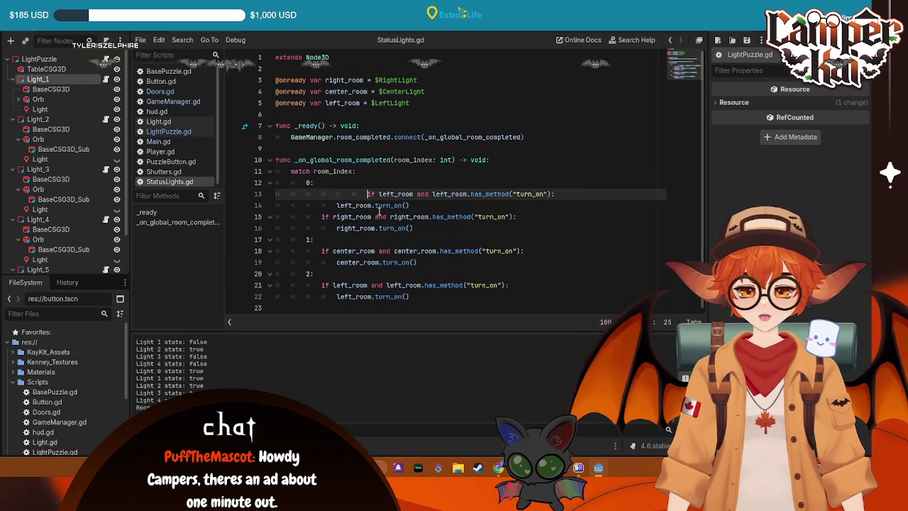
mouse_move(414, 228)
left_mouse_down()
mouse_move(277, 205)
mouse_move(236, 217)
left_mouse_up()
key("ctrl+c")
key("BackSpace")
key("BackSpace")
left_click_drag(409, 274, 139, 265)
key("ctrl+v")
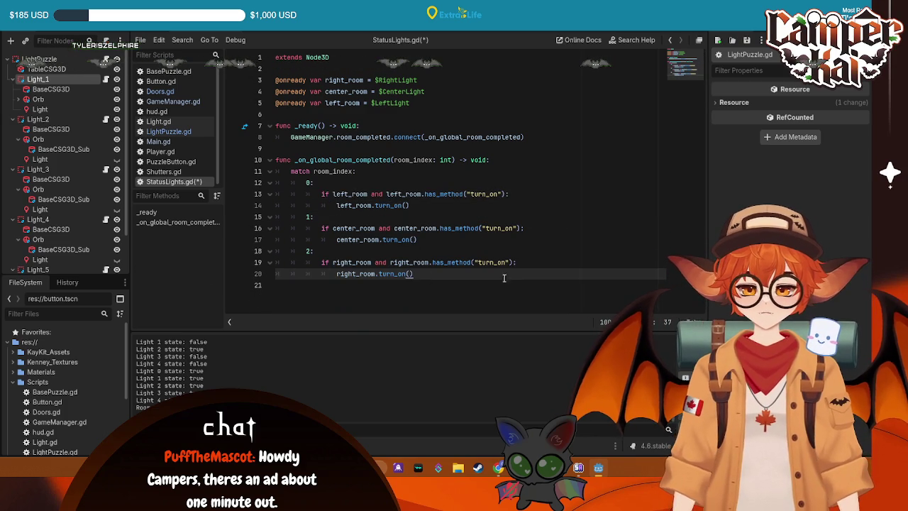
key("ctrl+s")
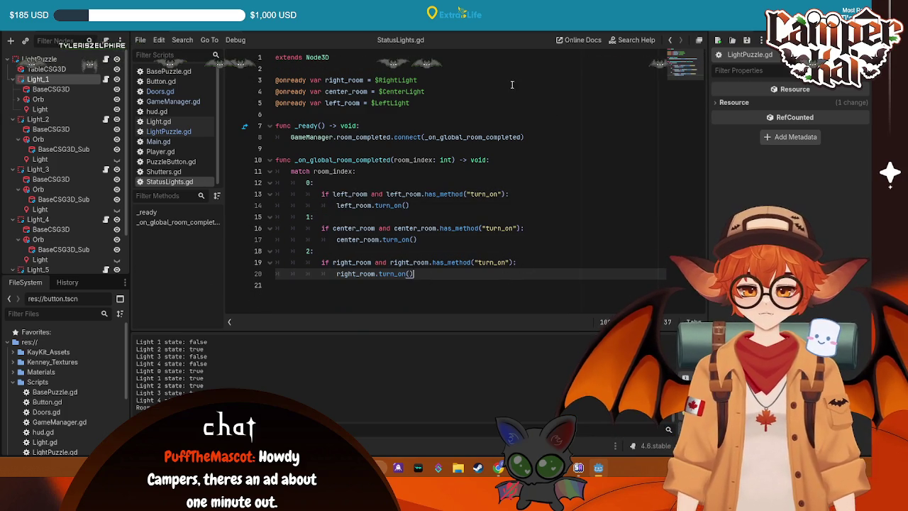
key("F5")
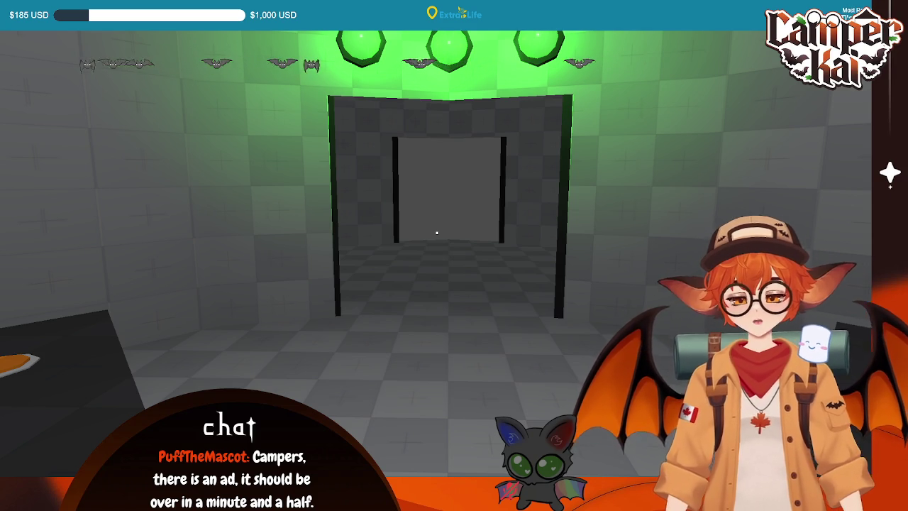
- Stop the playtest after seeing all three status lights glow green
key("F8")
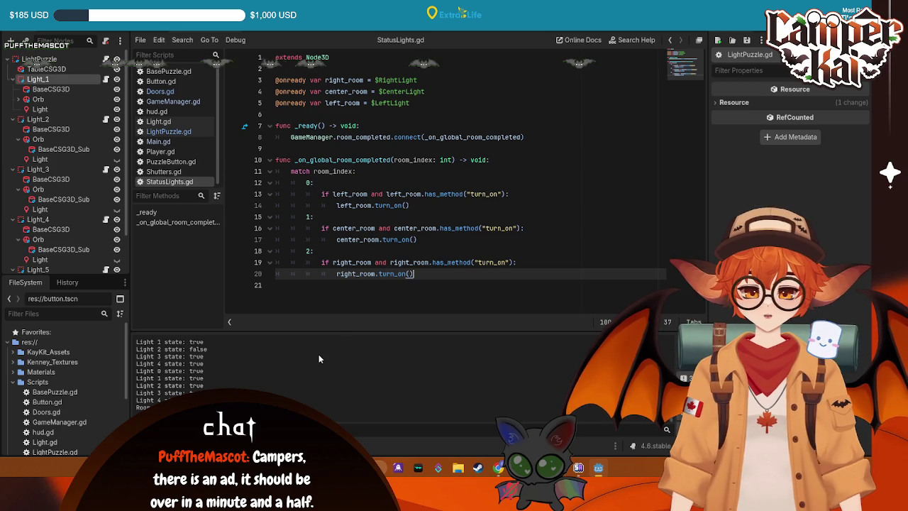
- Look through the Button scene and Main.gd, StatusLights.gd and PuzzleButton.gd, ending on LightPuzzle.gd
scroll(273, 372, "down", 2)
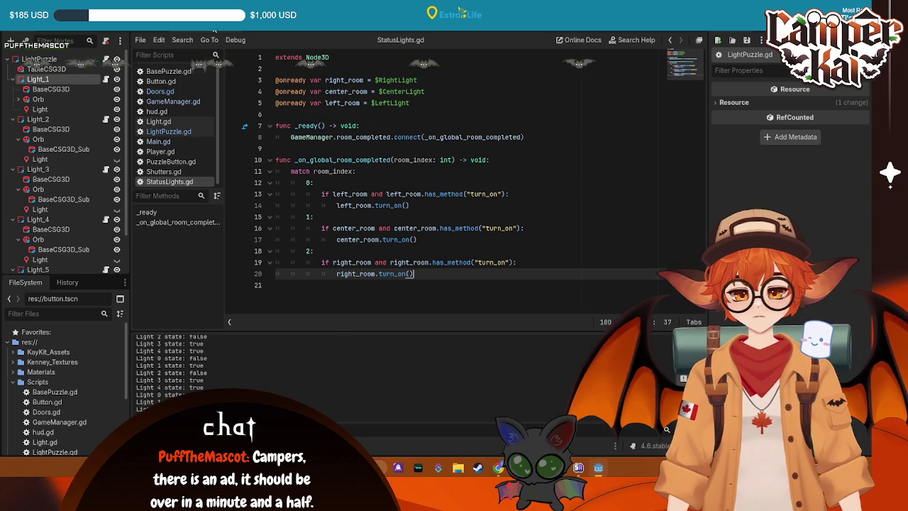
left_click(218, 32)
left_click(269, 32)
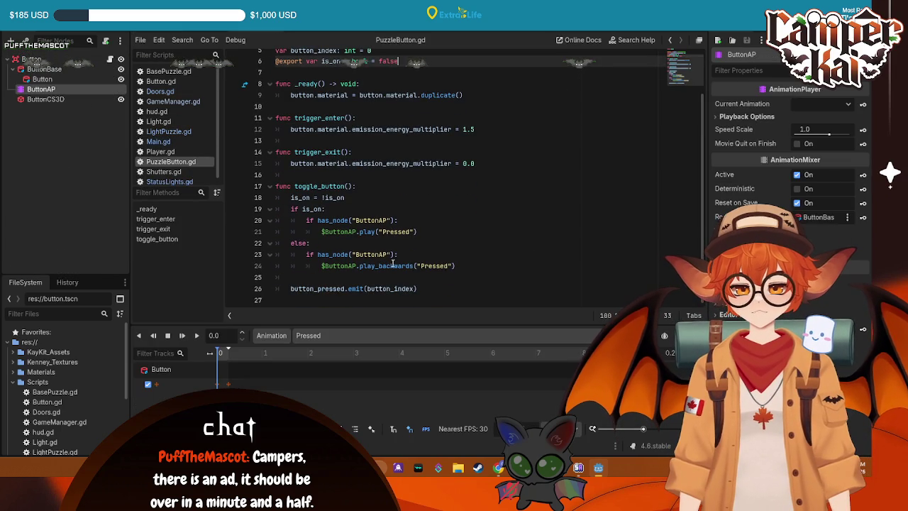
left_click(158, 141)
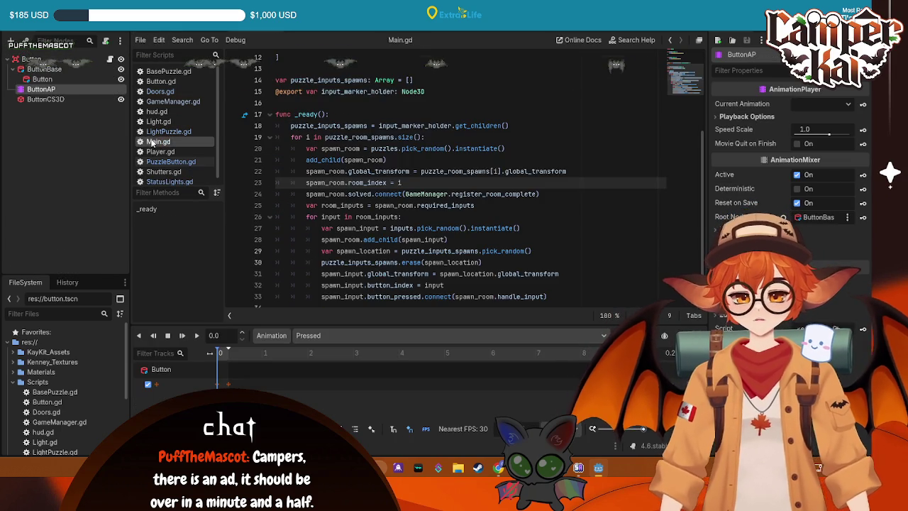
left_click(170, 182)
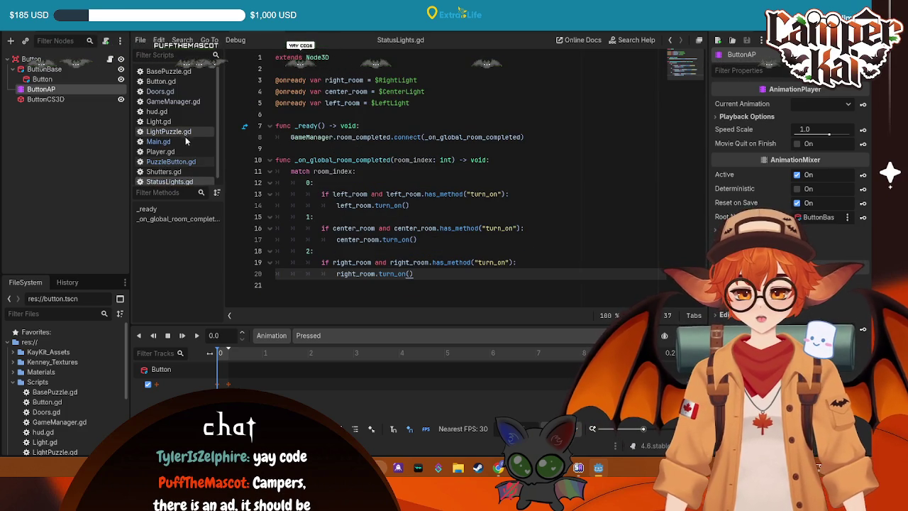
left_click(171, 162)
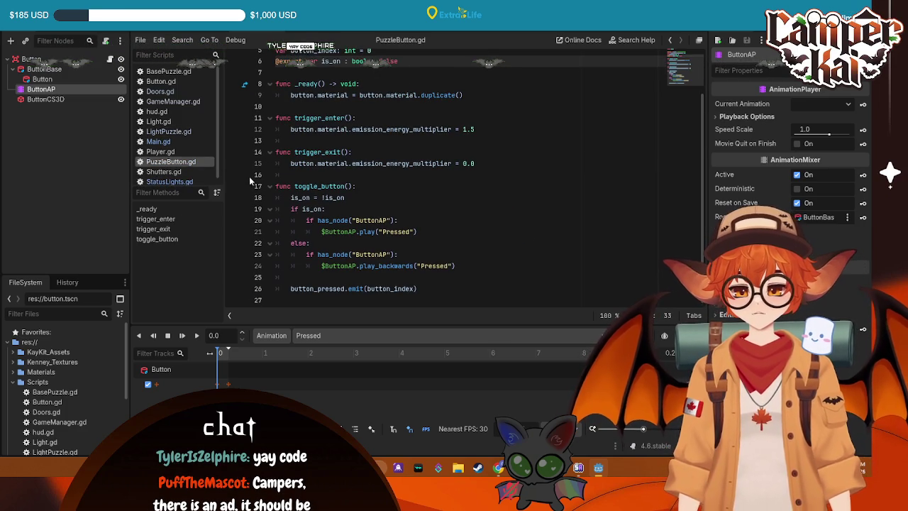
left_click(169, 131)
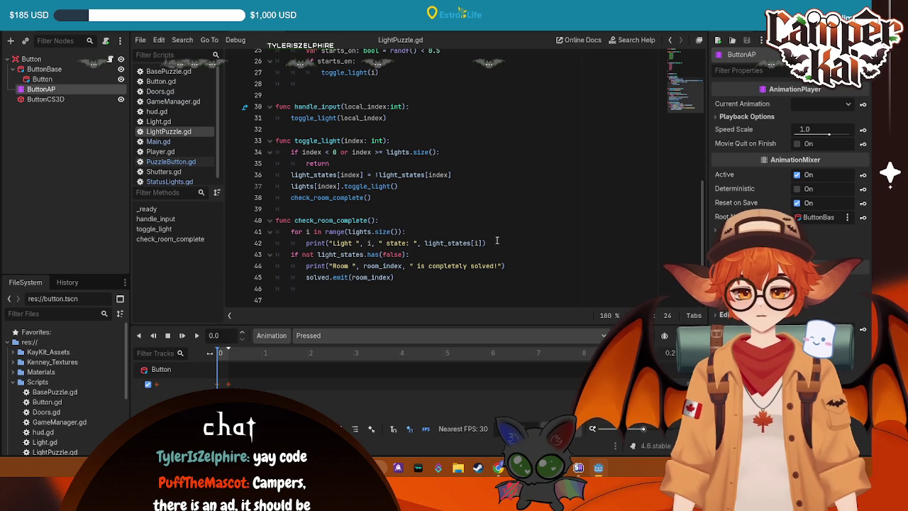
- Delete the light-state and room-solved debug prints from check_room_complete, then switch to Main
left_click_drag(496, 237, 312, 243)
key("BackSpace")
key("BackSpace")
left_click_drag(505, 254, 253, 256)
key("BackSpace")
key("BackSpace")
key("BackSpace")
key("BackSpace")
key("BackSpace")
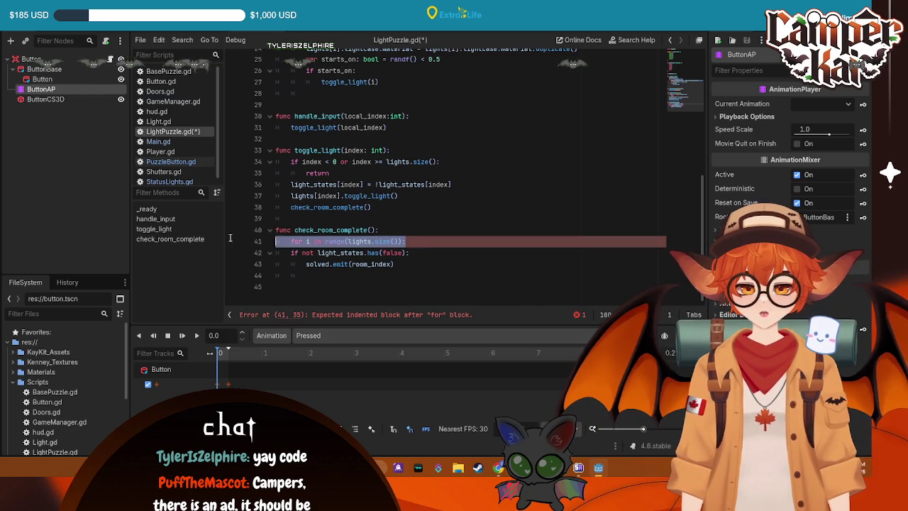
scroll(547, 169, "up", 1)
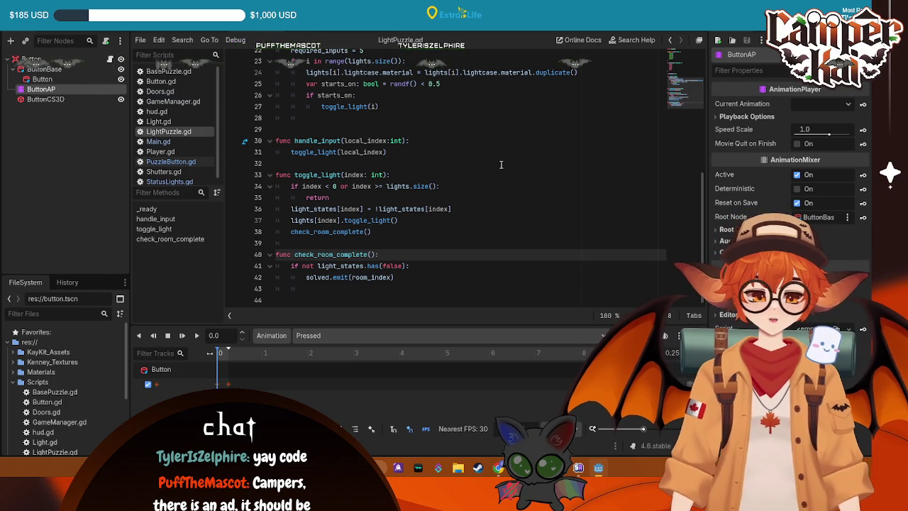
left_click(188, 32)
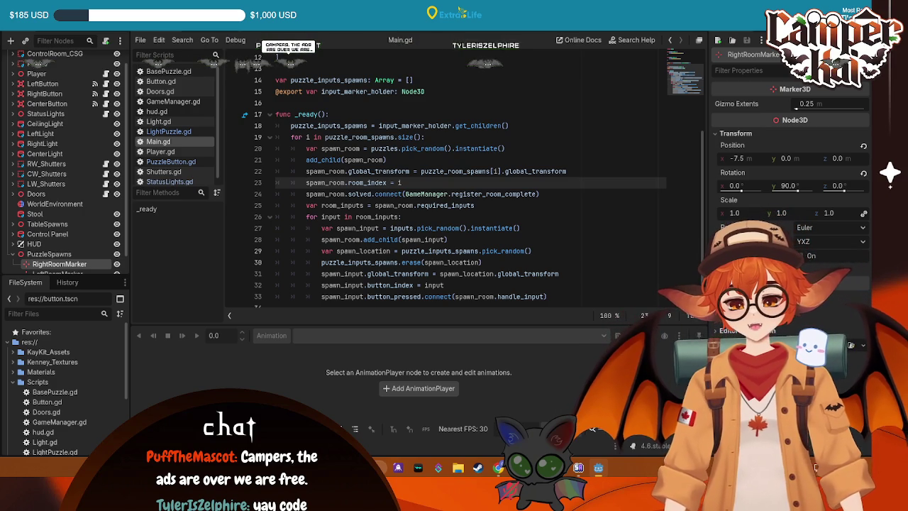
- Save the Main scene, then switch to the Button scene and save it as well
left_click(18, 14)
left_click(28, 76)
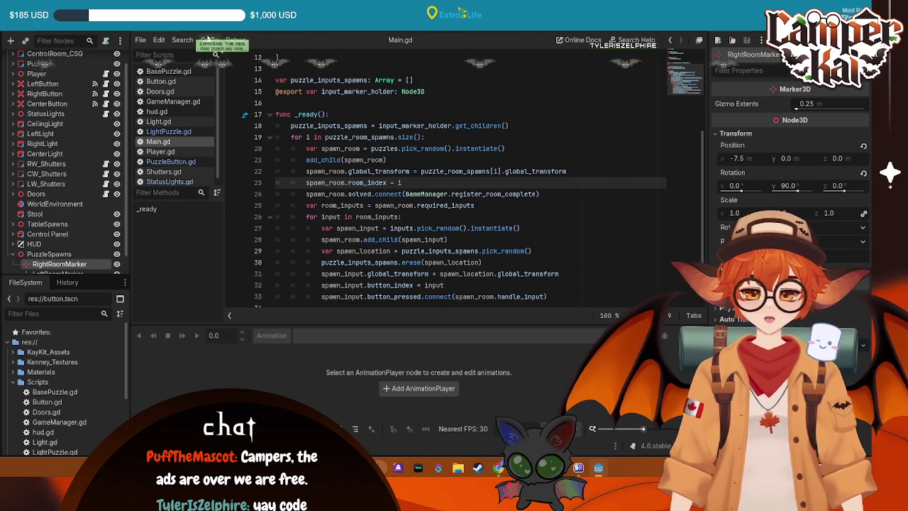
key("ctrl+Tab")
key("ctrl+Tab")
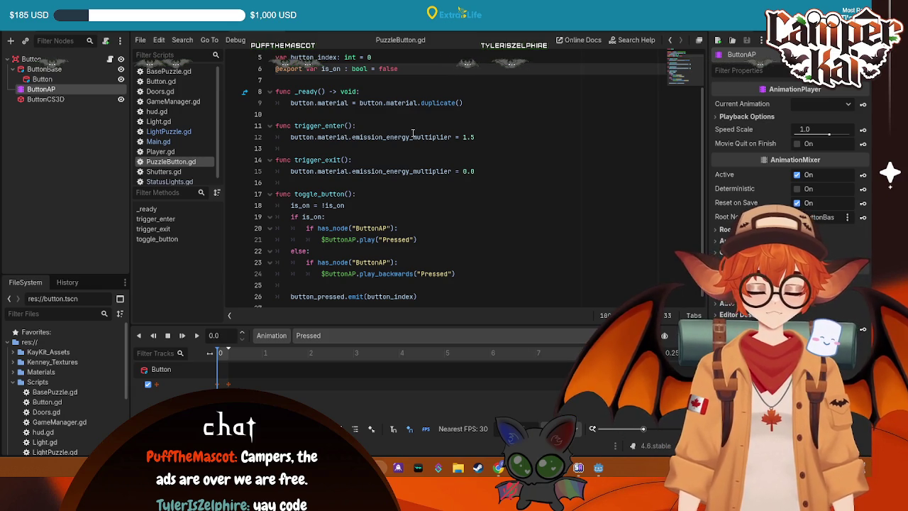
left_click(21, 22)
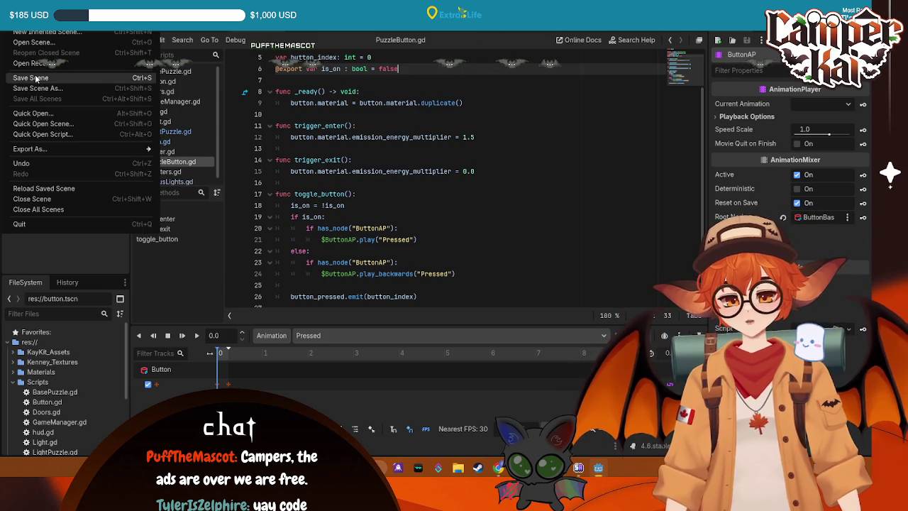
left_click(35, 75)
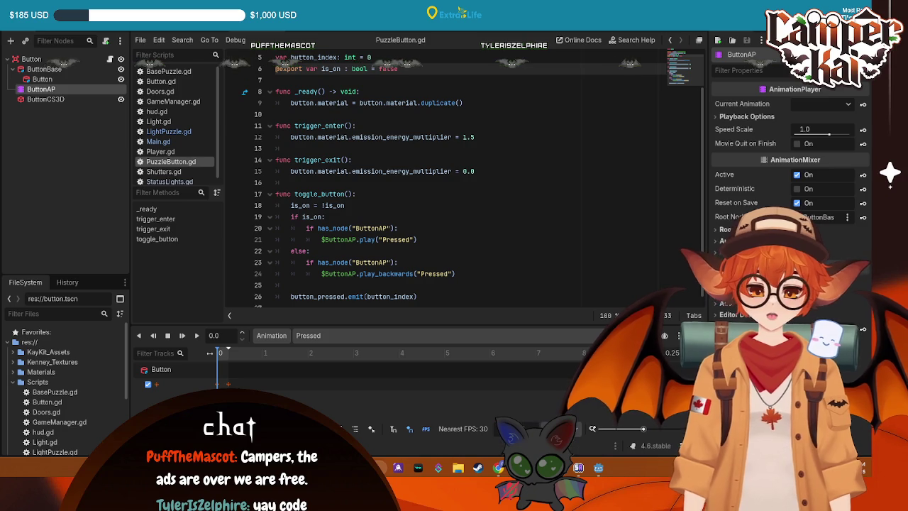